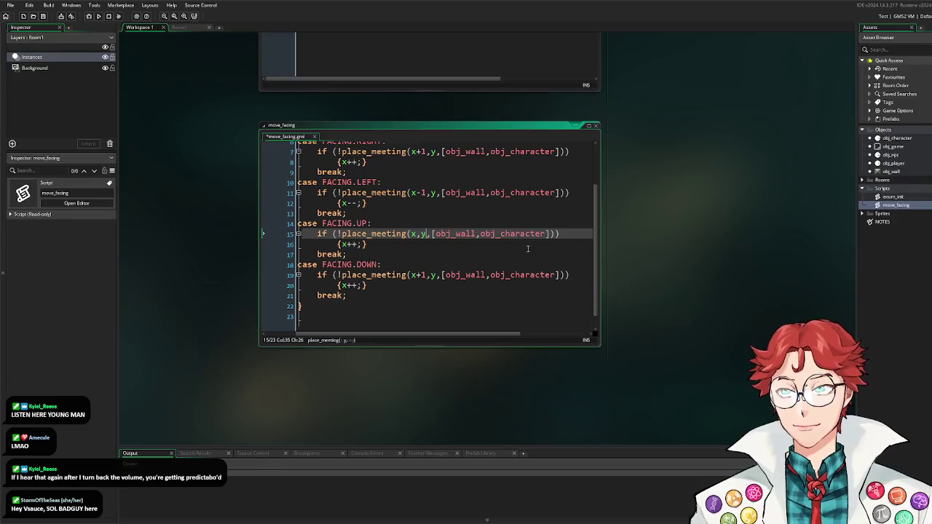
{"action": "type", "text": "-1"}
Step: Change the UP case in move_facing to decrement y with y--
{"action": "left_click", "coordinate": [343, 245]}
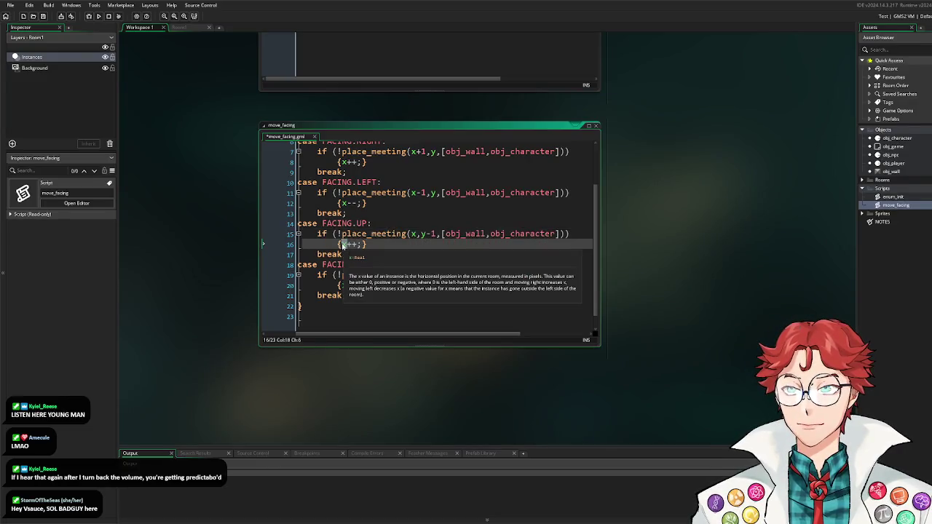
{"action": "type", "text": "y"}
{"action": "key", "text": "Down"}
{"action": "key", "text": "Down"}
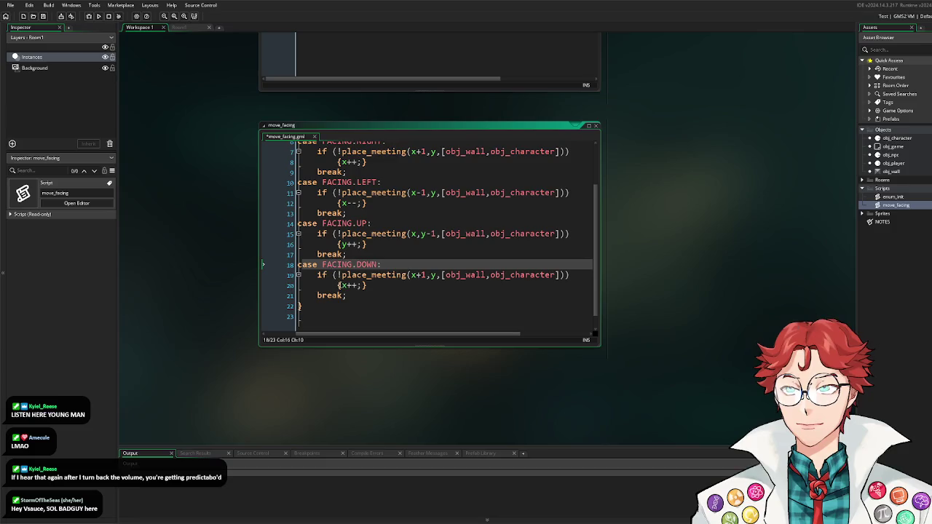
{"action": "type", "text": "y00"}
{"action": "key", "text": "BackSpace"}
{"action": "key", "text": "BackSpace"}
{"action": "type", "text": "--"}
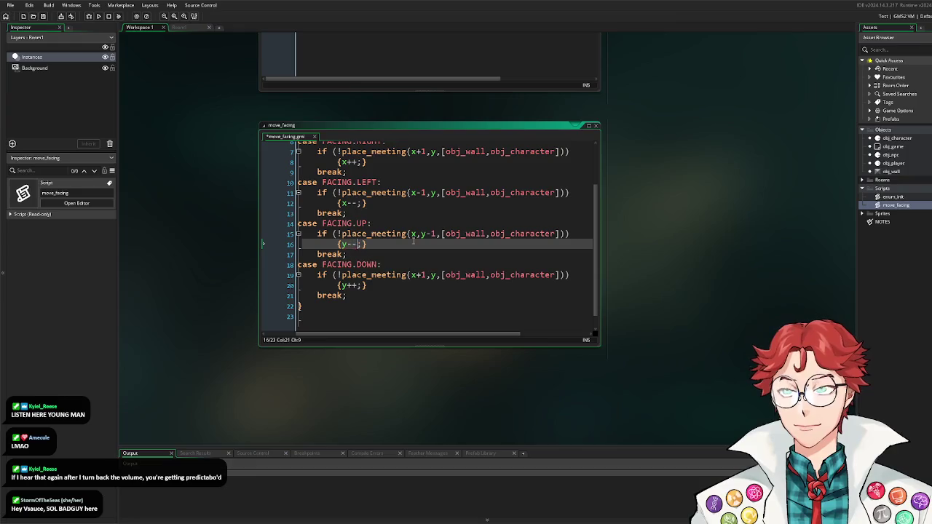
Step: Make the DOWN case's collision check use place_meeting(x, y+1, …)
{"action": "left_click", "coordinate": [437, 275]}
{"action": "key", "text": "BackSpace"}
{"action": "key", "text": "BackSpace"}
{"action": "key", "text": "BackSpace"}
{"action": "type", "text": ",y"}
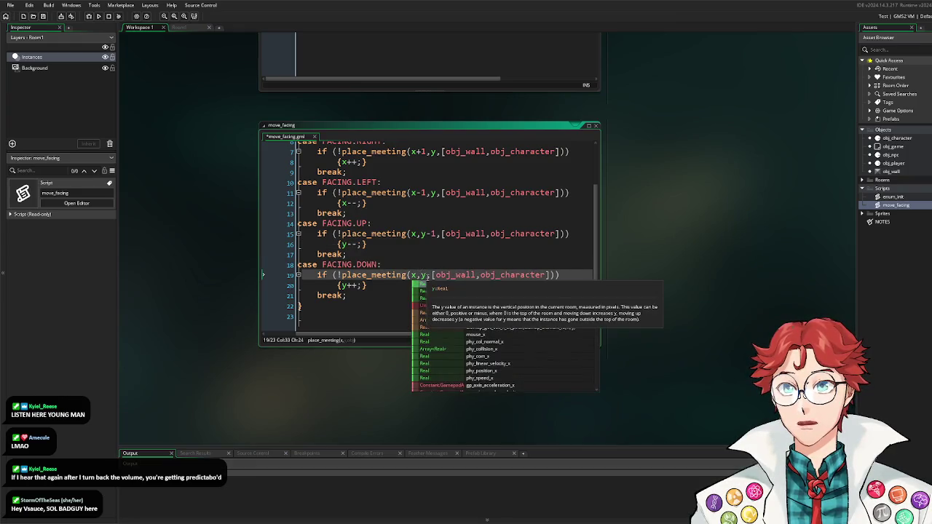
{"action": "type", "text": "+1,"}
{"action": "scroll", "coordinate": [527, 251], "scroll_direction": "up", "scroll_amount": 1}
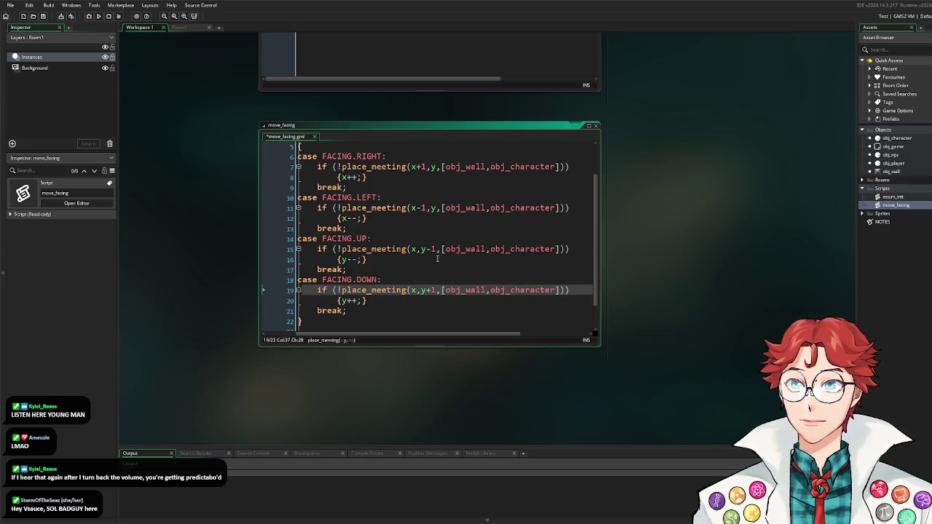
{"action": "left_click", "coordinate": [377, 181]}
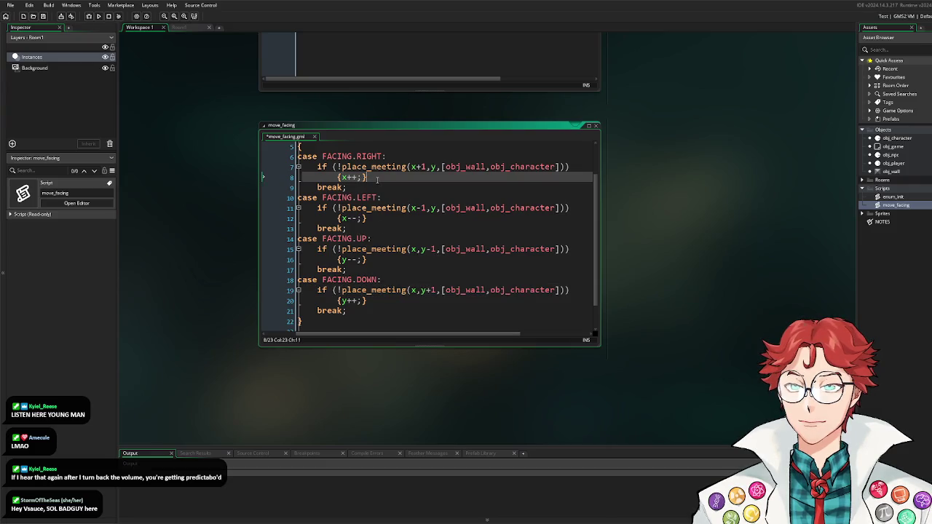
Step: Add an else branch {facing = FACING.LEFT;} after the RIGHT case's move
{"action": "key", "text": "Return"}
{"action": "type", "text": "elsee"}
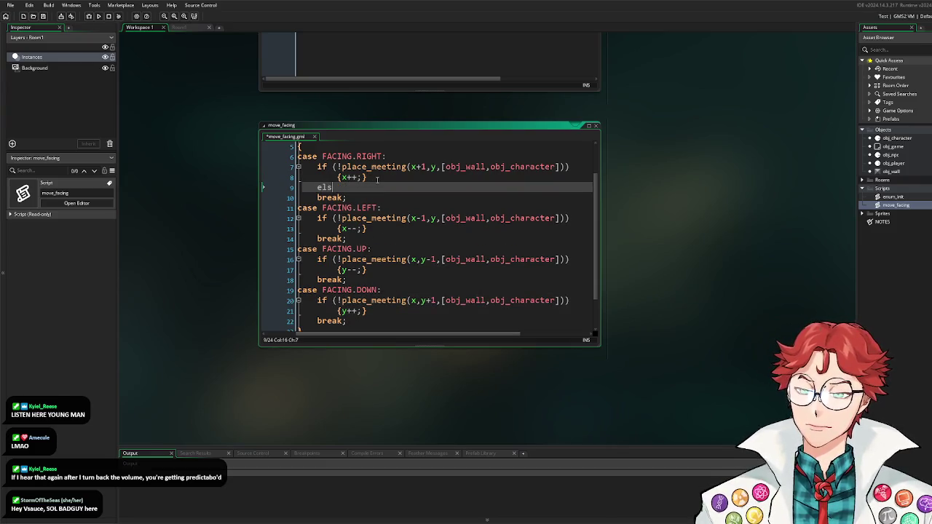
{"action": "key", "text": "Return"}
{"action": "type", "text": "{facing = FACI"}
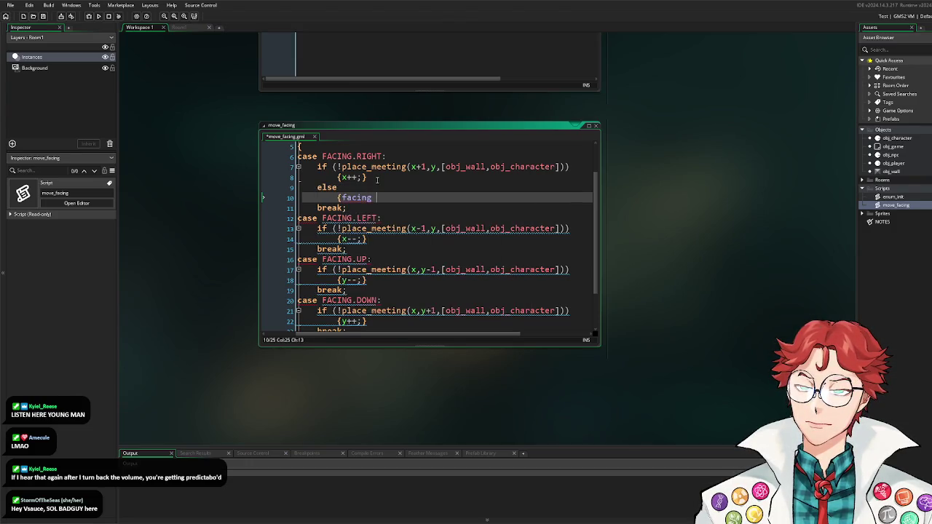
{"action": "type", "text": "NG.LEFT;"}
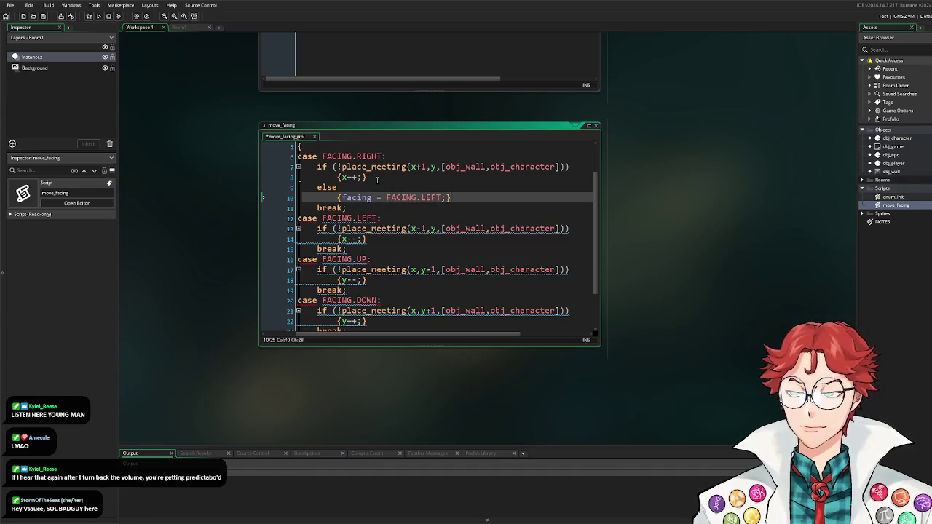
{"action": "mouse_move", "coordinate": [455, 200]}
{"action": "left_mouse_down"}
{"action": "mouse_move", "coordinate": [336, 191]}
{"action": "mouse_move", "coordinate": [360, 189]}
{"action": "left_mouse_up"}
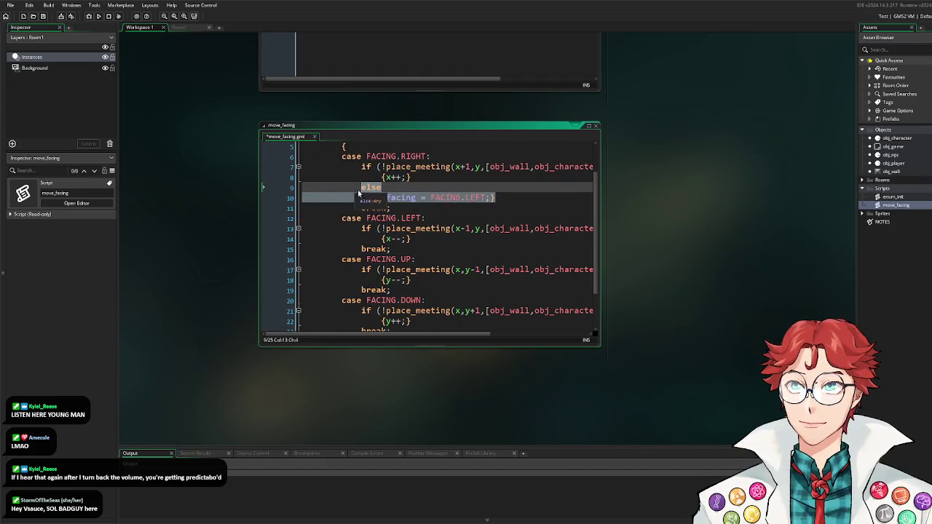
Step: Paste the same else branch into the LEFT, UP and DOWN cases
{"action": "left_click", "coordinate": [422, 241]}
{"action": "key", "text": "Return"}
{"action": "type", "text": "else \t\t\t\t{facing = FACING.LEFT;}"}
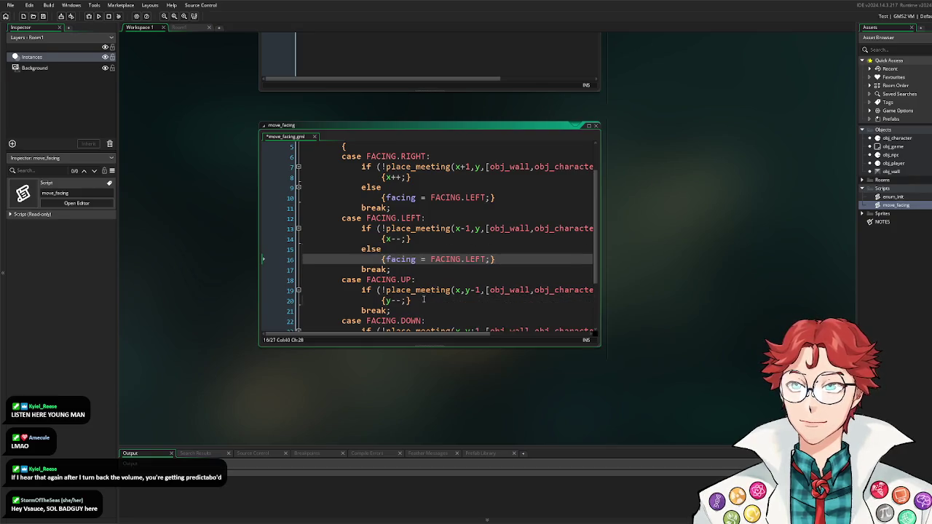
{"action": "left_click", "coordinate": [422, 301]}
{"action": "key", "text": "Return"}
{"action": "type", "text": "else \t\t\t\t{facing = FACING.LEFT;}"}
{"action": "scroll", "coordinate": [425, 292], "scroll_direction": "down", "scroll_amount": 3}
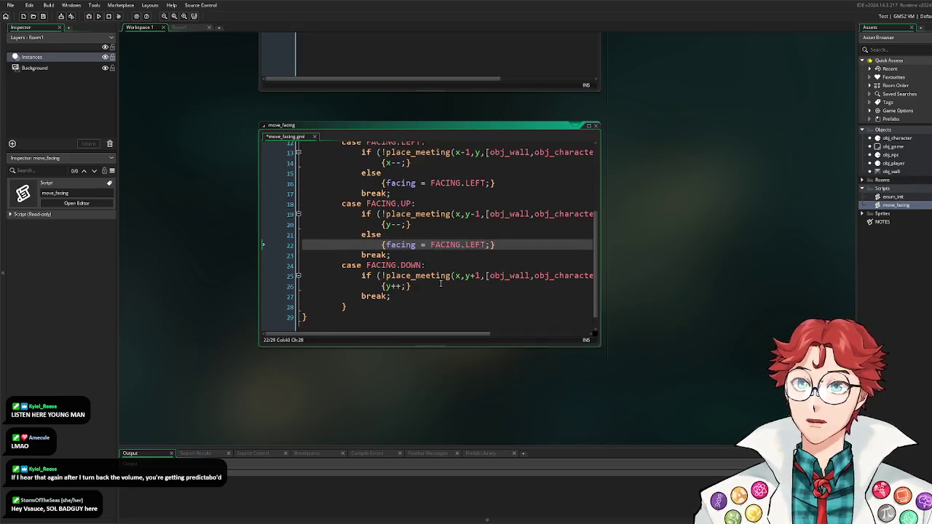
{"action": "left_click", "coordinate": [433, 287]}
{"action": "key", "text": "Return"}
{"action": "type", "text": "else \t\t\t\t{facing = FACING.LEFT;}"}
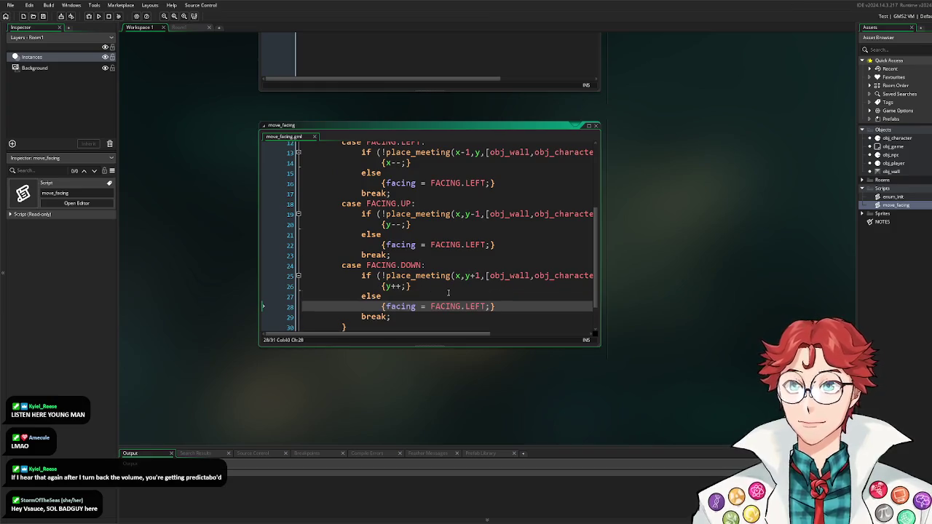
{"action": "double_click", "coordinate": [893, 196]}
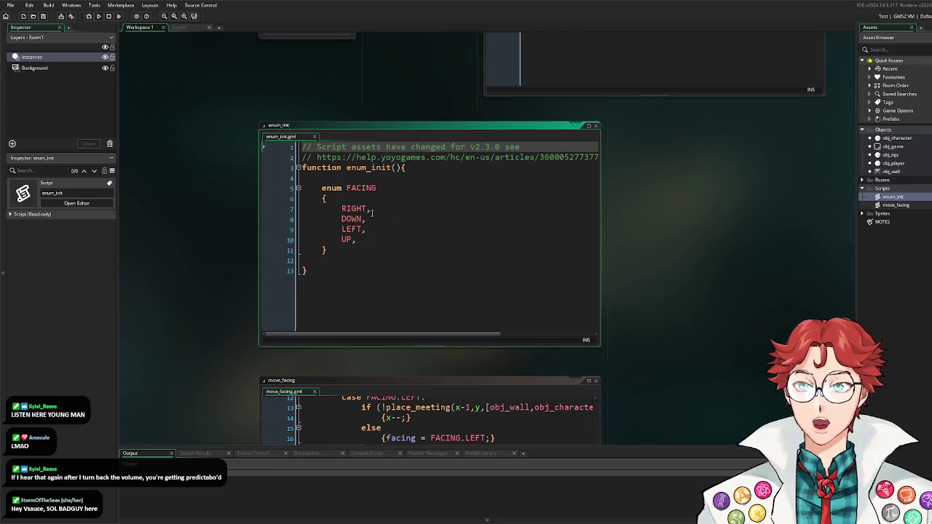
Step: Check the FACING enum order in enum_init: RIGHT, DOWN, LEFT, UP
{"action": "left_click", "coordinate": [371, 212]}
{"action": "key", "text": "Down"}
{"action": "key", "text": "Down"}
{"action": "key", "text": "Down"}
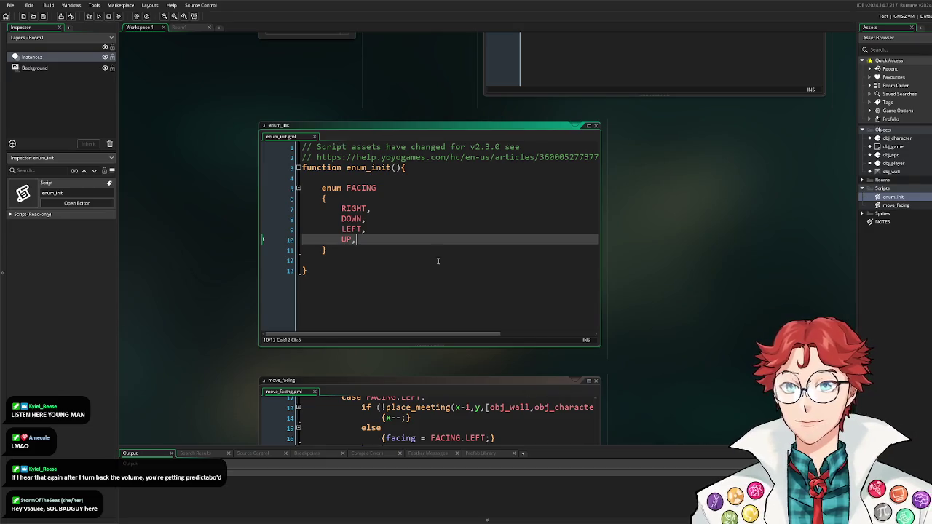
{"action": "scroll", "coordinate": [655, 315], "scroll_direction": "down", "scroll_amount": 3}
{"action": "scroll", "coordinate": [550, 325], "scroll_direction": "down", "scroll_amount": 1}
{"action": "scroll", "coordinate": [550, 324], "scroll_direction": "up", "scroll_amount": 5}
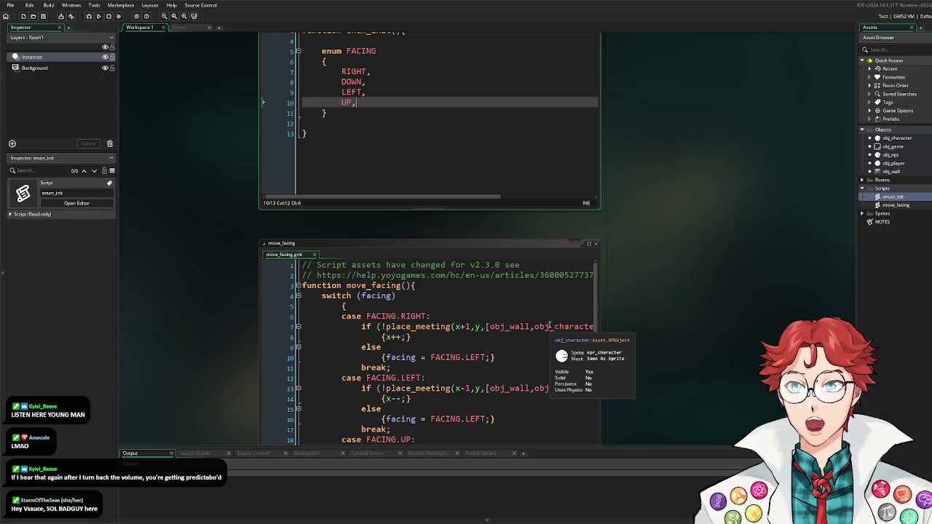
{"action": "right_click", "coordinate": [900, 201]}
Step: Create script update_sprite_from_facing whose function body sets image_index = facing;
{"action": "left_click", "coordinate": [910, 213]}
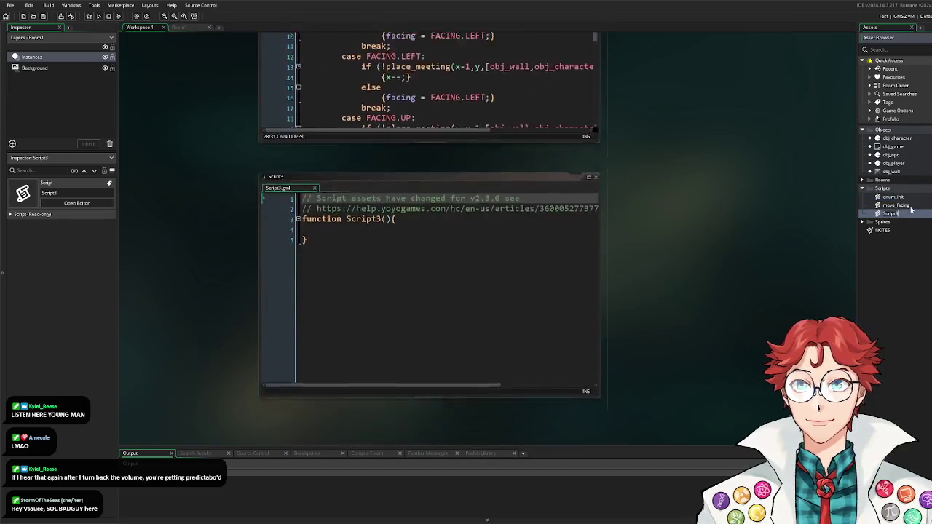
{"action": "type", "text": "update_sprite_from_facing"}
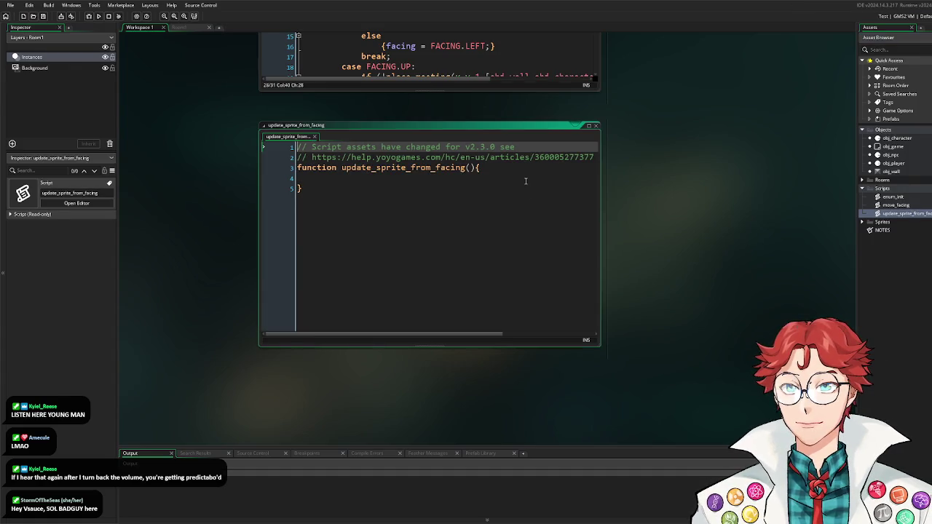
{"action": "left_click", "coordinate": [524, 178]}
{"action": "key", "text": "Tab"}
{"action": "type", "text": "image_inde"}
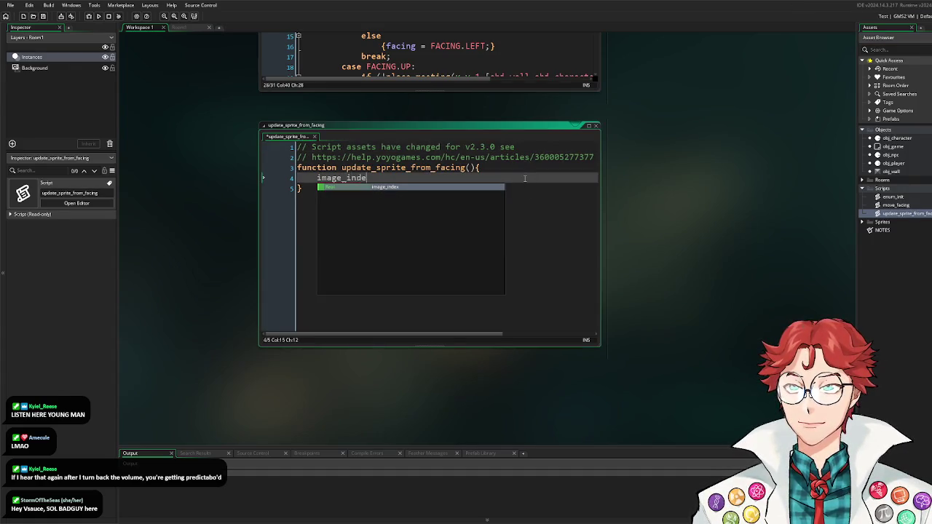
{"action": "type", "text": "x ="}
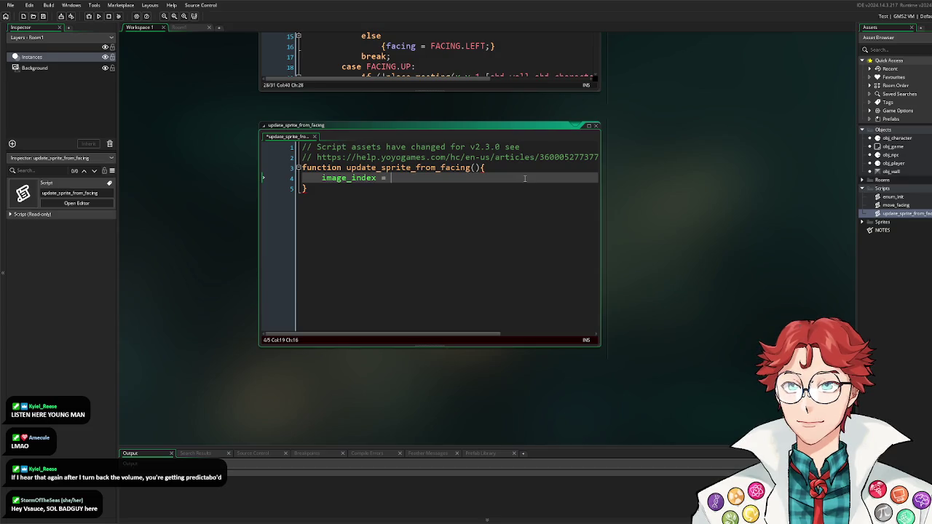
{"action": "key", "text": "BackSpace"}
{"action": "key", "text": "BackSpace"}
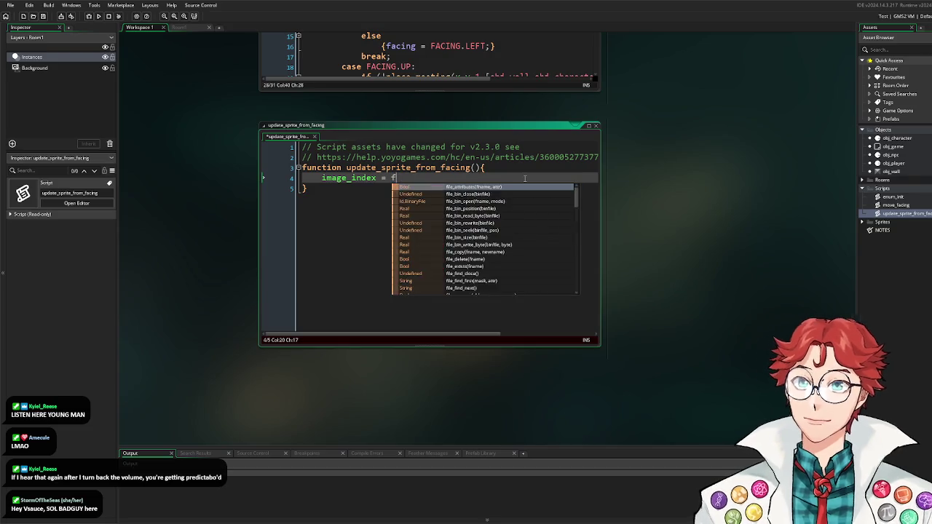
{"action": "type", "text": "acing;"}
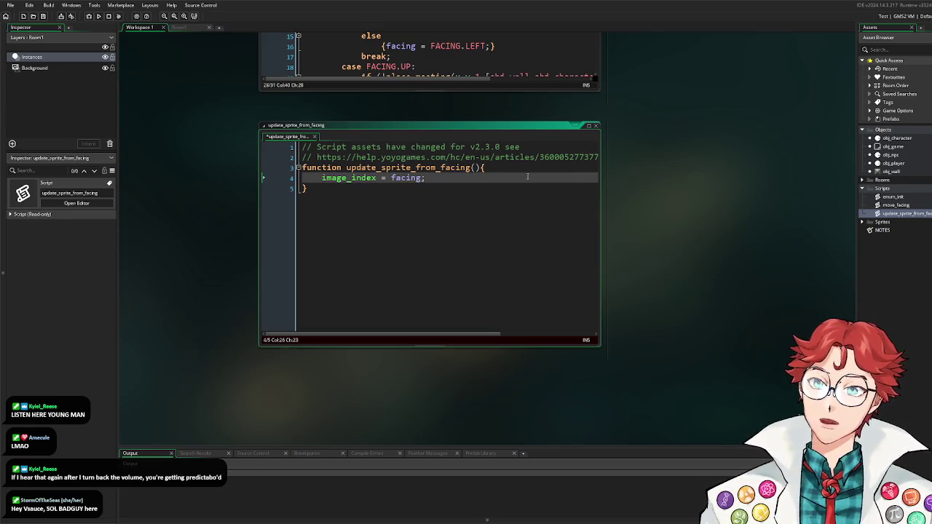
{"action": "double_click", "coordinate": [897, 138]}
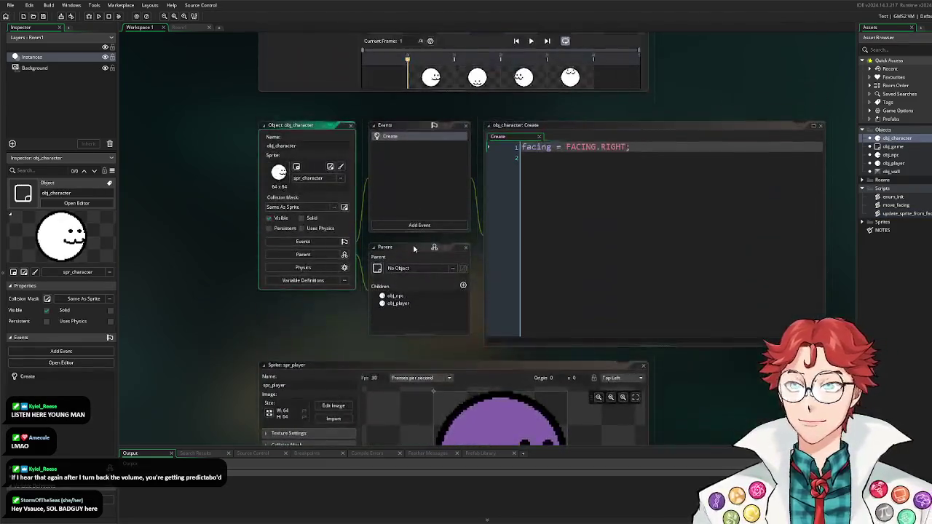
Step: Give obj_character a Step event calling move_facing(); then update_sprite_from_facing();
{"action": "left_click", "coordinate": [411, 226]}
{"action": "mouse_move", "coordinate": [445, 256]}
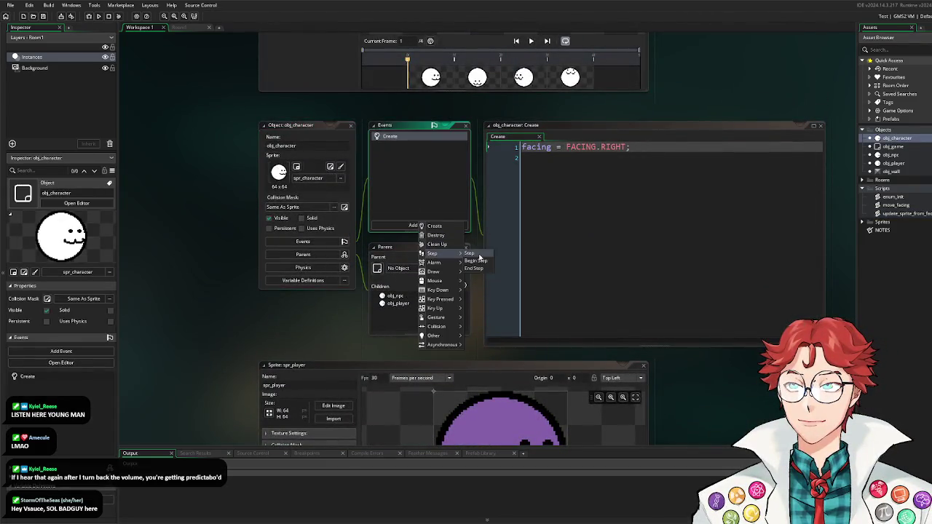
{"action": "left_click", "coordinate": [477, 255]}
{"action": "key", "text": "ctrl+a"}
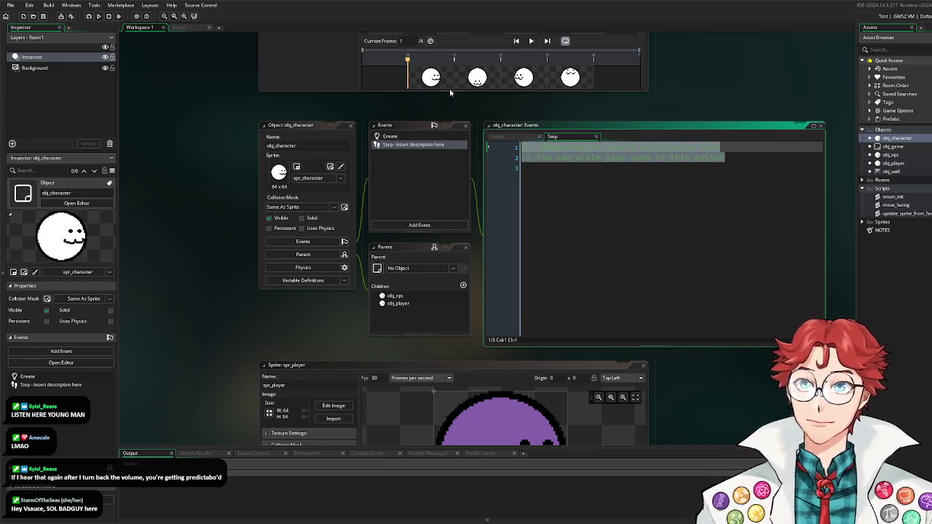
{"action": "key", "text": "Return"}
{"action": "type", "text": "move_facing()"}
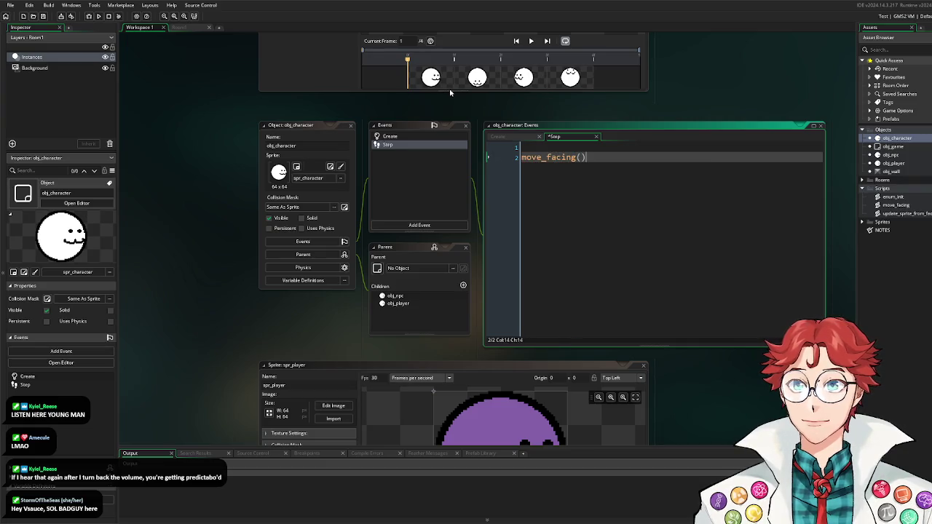
{"action": "type", "text": ";"}
{"action": "key", "text": "Return"}
{"action": "type", "text": "update_sprite_fd"}
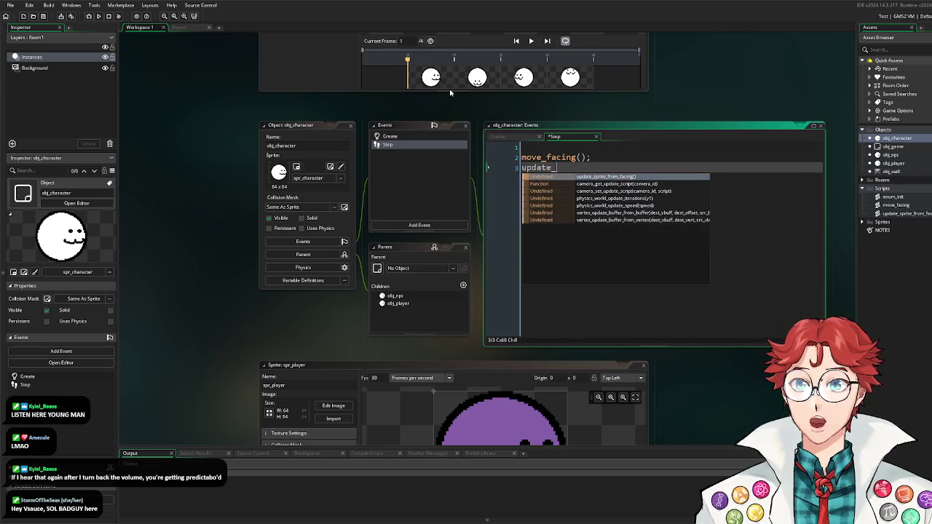
{"action": "key", "text": "BackSpace"}
{"action": "key", "text": "BackSpace"}
{"action": "key", "text": "BackSpace"}
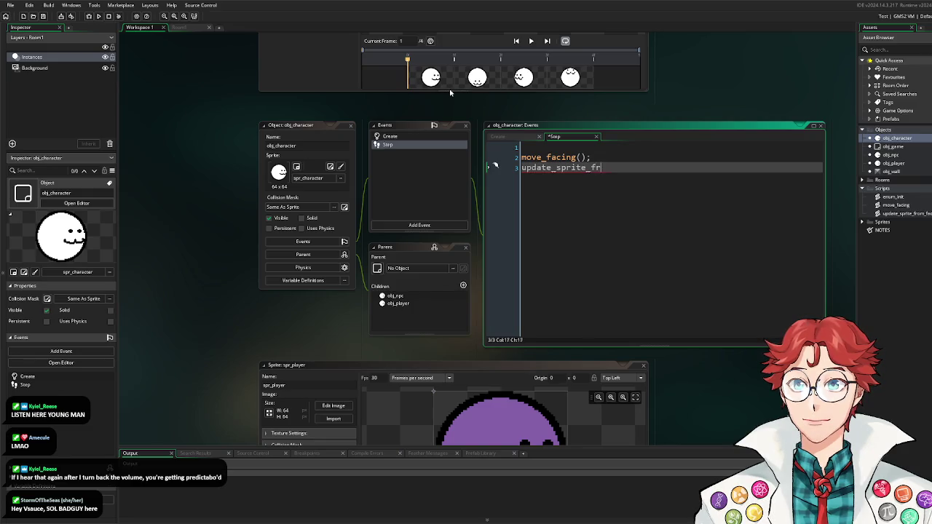
{"action": "type", "text": "rom_facing();"}
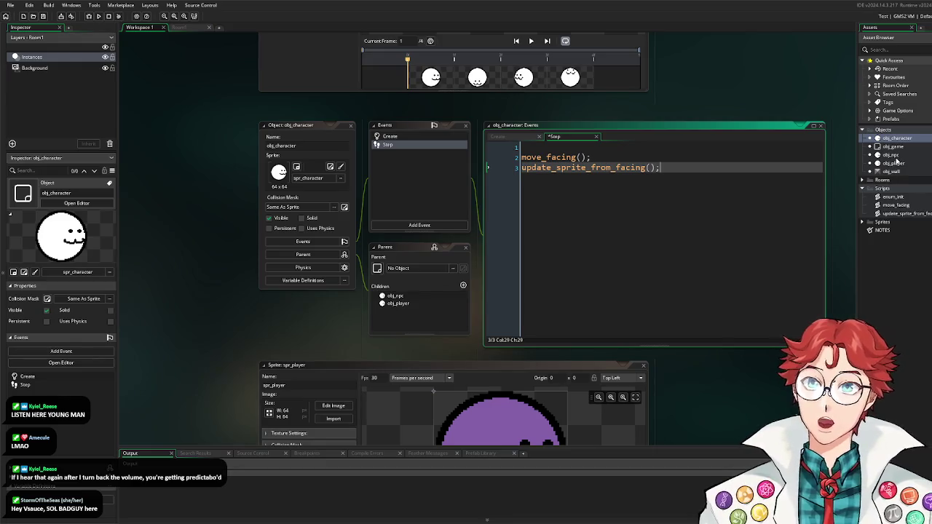
{"action": "left_click", "coordinate": [863, 180]}
{"action": "double_click", "coordinate": [890, 189]}
Step: Paint obj_wall instances along Room1's top, left, bottom and right edges
{"action": "left_click", "coordinate": [891, 171]}
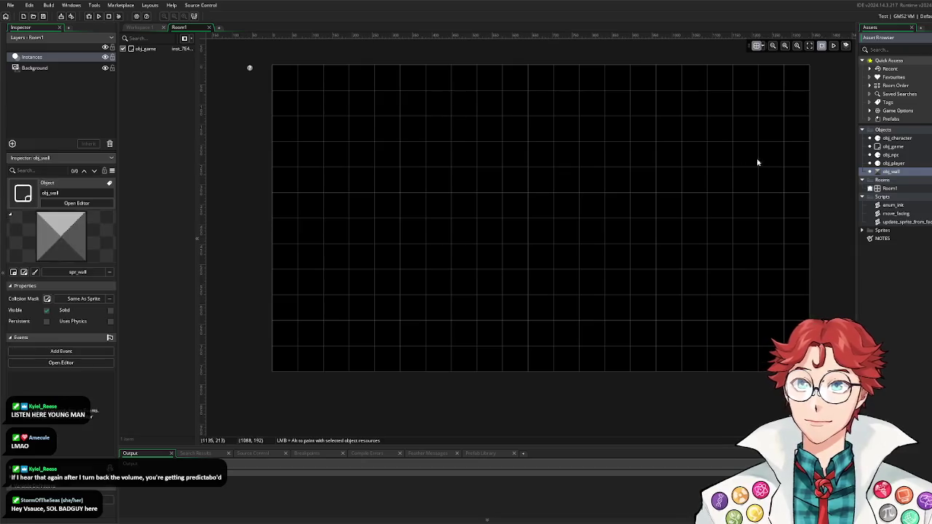
{"action": "mouse_move", "coordinate": [890, 172]}
{"action": "left_mouse_down"}
{"action": "mouse_move", "coordinate": [285, 81]}
{"action": "mouse_move", "coordinate": [791, 86]}
{"action": "left_mouse_up"}
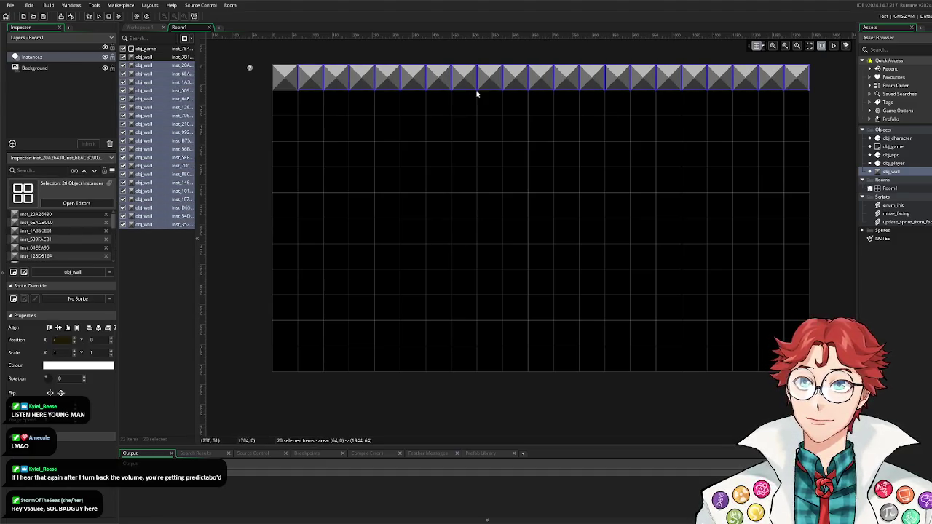
{"action": "mouse_move", "coordinate": [292, 106]}
{"action": "left_mouse_down"}
{"action": "mouse_move", "coordinate": [285, 356]}
{"action": "mouse_move", "coordinate": [796, 360]}
{"action": "left_mouse_up"}
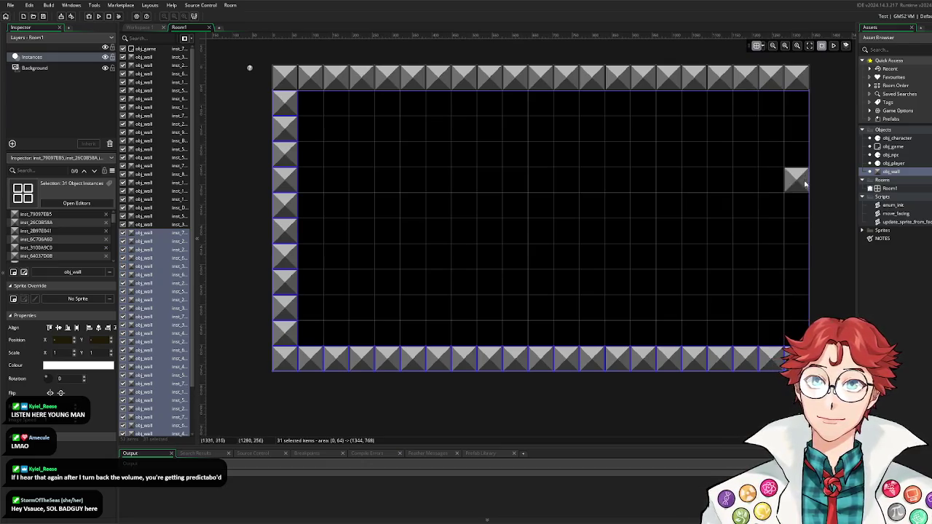
{"action": "left_click_drag", "start_coordinate": [799, 101], "coordinate": [800, 320]}
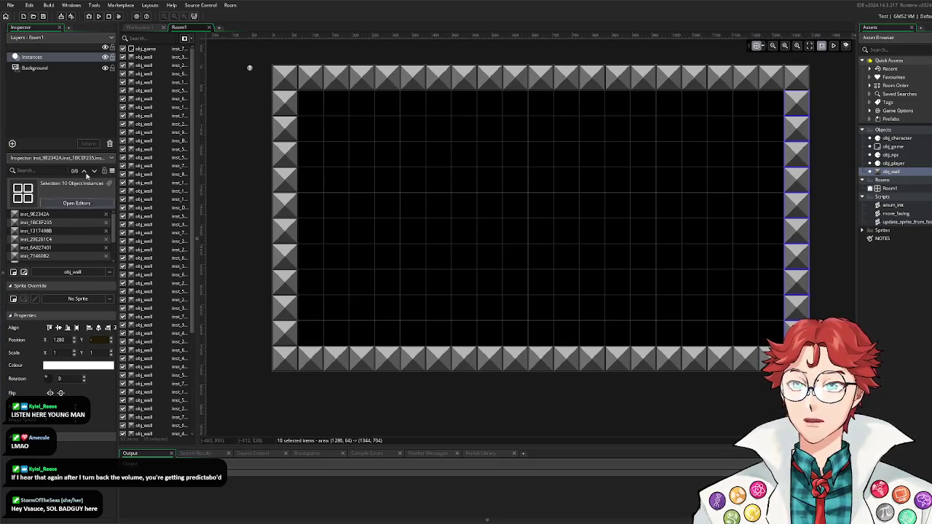
{"action": "left_click", "coordinate": [59, 68]}
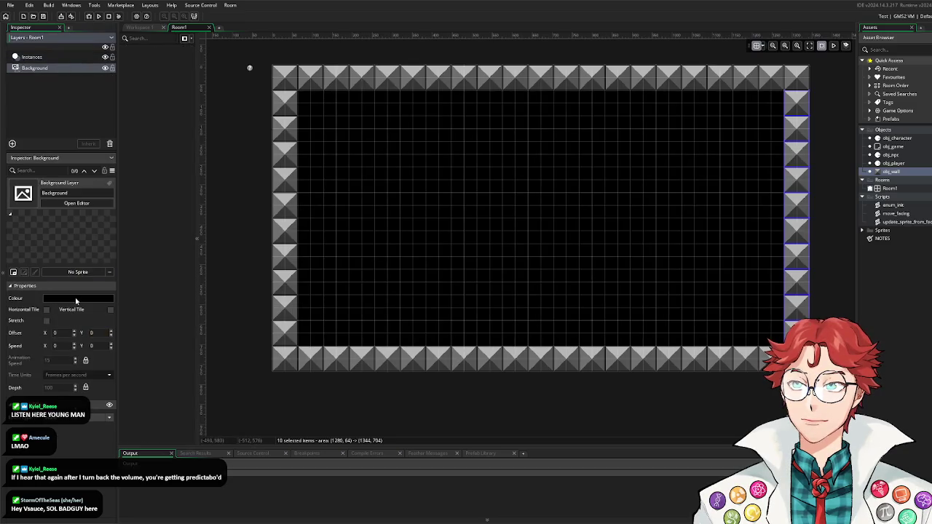
Step: Change the Background layer colour from black to dark grey-lavender 72727F
{"action": "left_click", "coordinate": [76, 299]}
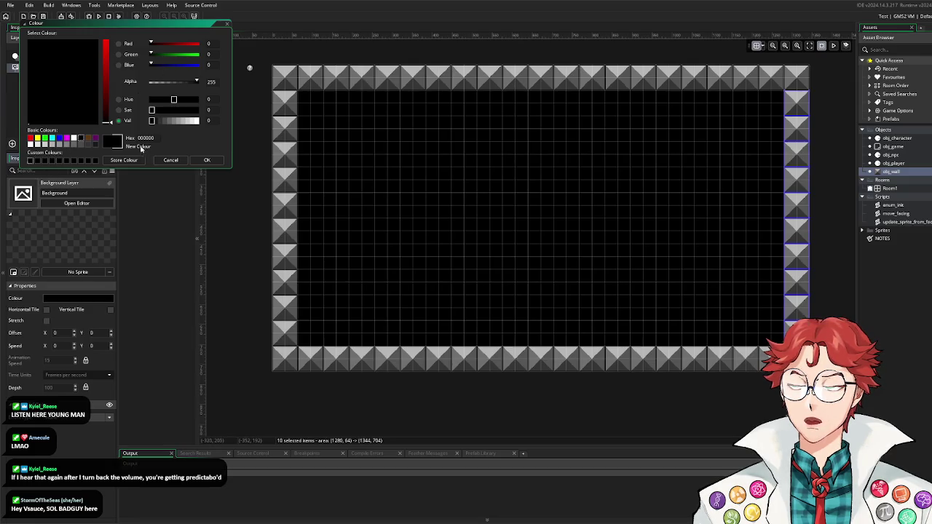
{"action": "left_click", "coordinate": [188, 66]}
{"action": "left_click", "coordinate": [158, 110]}
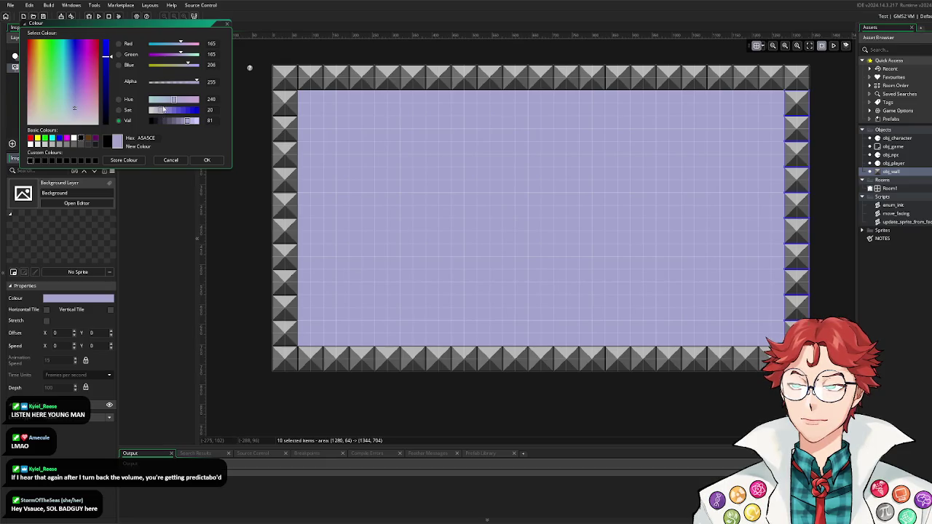
{"action": "left_click_drag", "start_coordinate": [158, 113], "coordinate": [155, 113]}
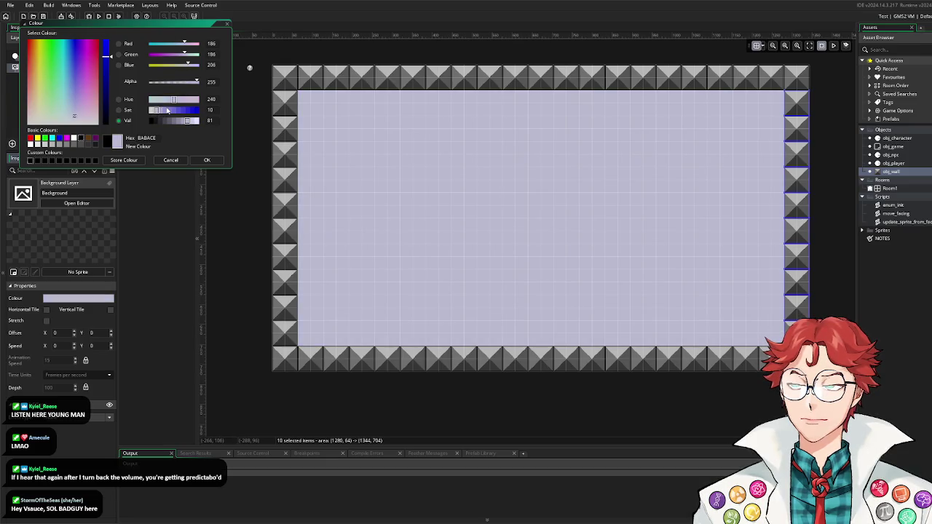
{"action": "left_click_drag", "start_coordinate": [187, 121], "coordinate": [175, 122]}
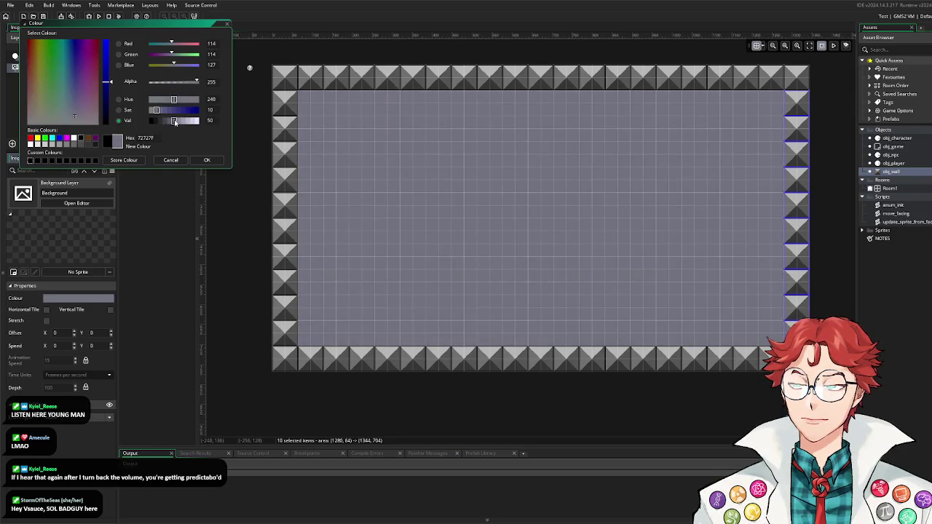
{"action": "left_click", "coordinate": [201, 161]}
{"action": "left_click", "coordinate": [68, 57]}
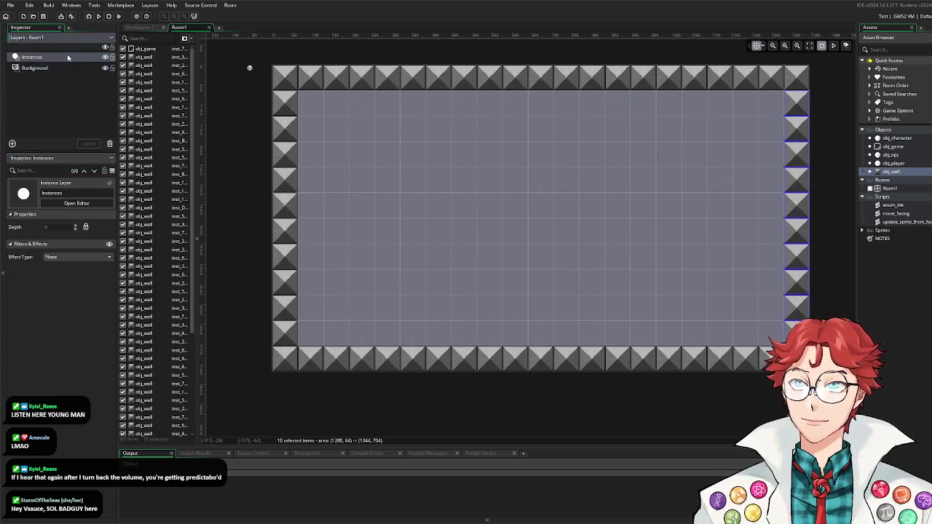
Step: Place one obj_player and three obj_npc instances inside the walled room
{"action": "left_click_drag", "start_coordinate": [893, 163], "coordinate": [451, 240]}
{"action": "left_click_drag", "start_coordinate": [891, 154], "coordinate": [605, 188]}
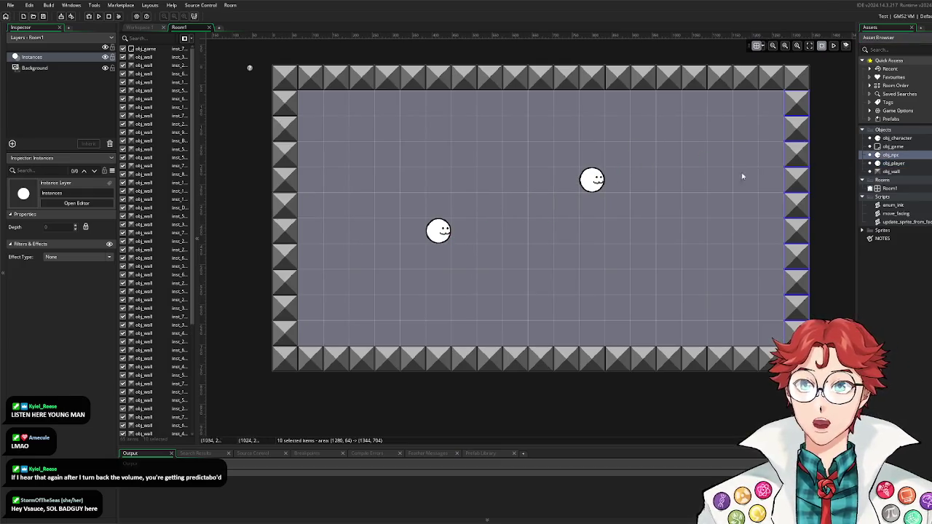
{"action": "mouse_move", "coordinate": [891, 155]}
{"action": "left_mouse_down"}
{"action": "mouse_move", "coordinate": [809, 211]}
{"action": "mouse_move", "coordinate": [450, 290]}
{"action": "mouse_move", "coordinate": [400, 287]}
{"action": "left_mouse_up"}
{"action": "mouse_move", "coordinate": [890, 156]}
{"action": "left_mouse_down"}
{"action": "mouse_move", "coordinate": [650, 171]}
{"action": "mouse_move", "coordinate": [421, 171]}
{"action": "left_mouse_up"}
{"action": "left_click", "coordinate": [443, 241]}
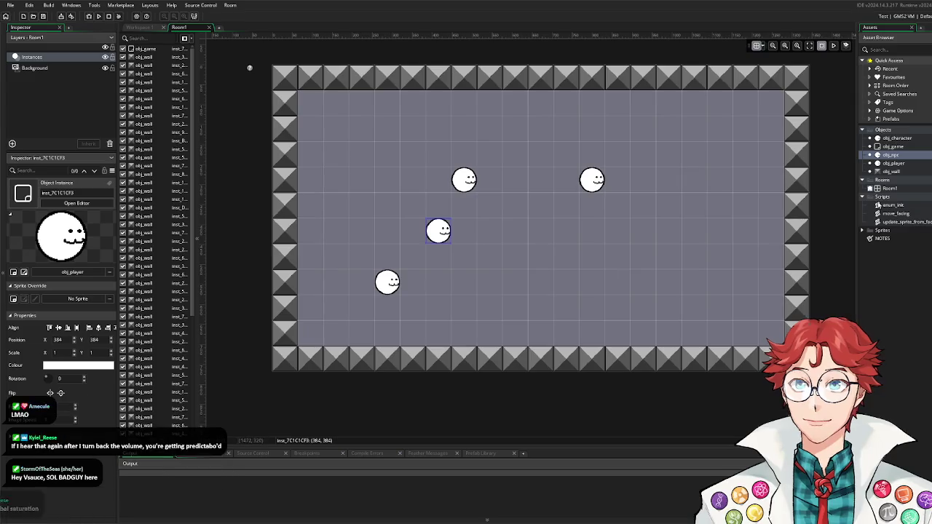
Step: Open obj_player's object editor and its Sprite dropdown
{"action": "double_click", "coordinate": [894, 163]}
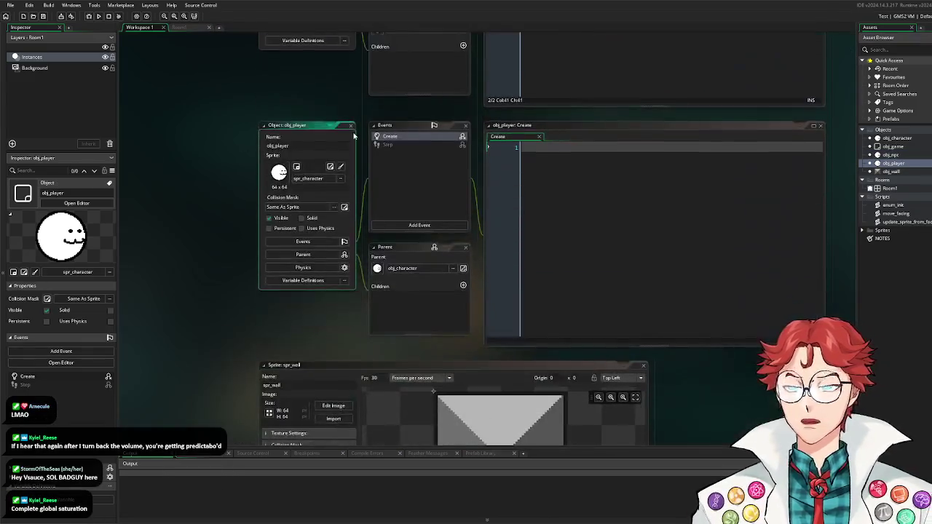
{"action": "left_click", "coordinate": [313, 179]}
{"action": "left_click", "coordinate": [334, 218]}
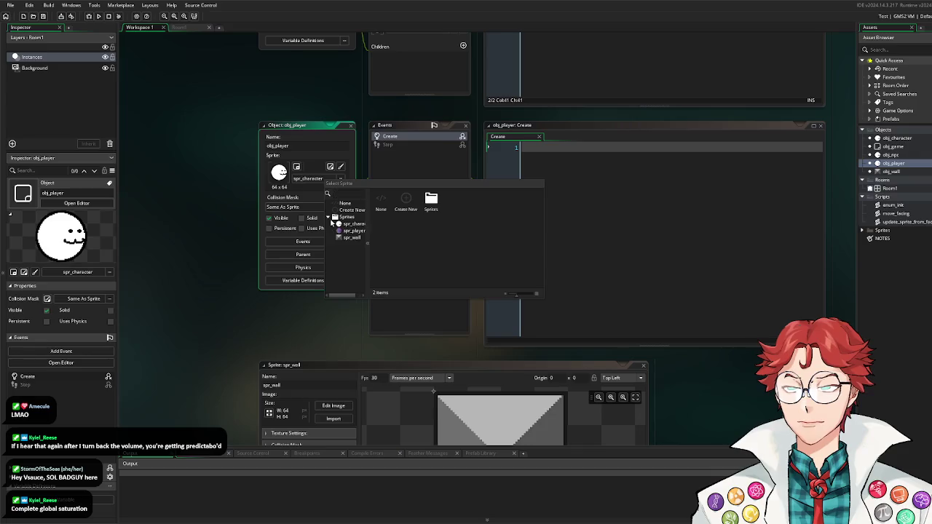
Step: Assign spr_player to obj_player and override its inherited Step event
{"action": "left_click", "coordinate": [349, 230]}
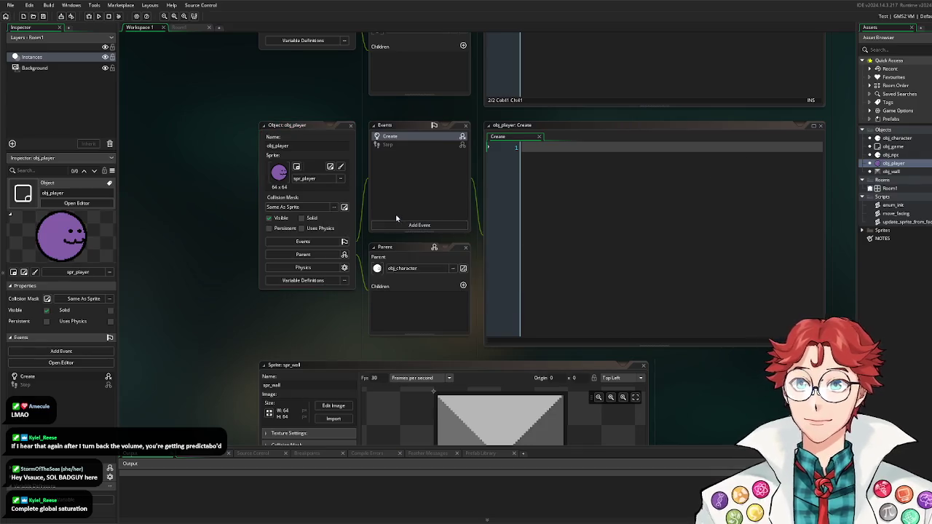
{"action": "left_click", "coordinate": [388, 144]}
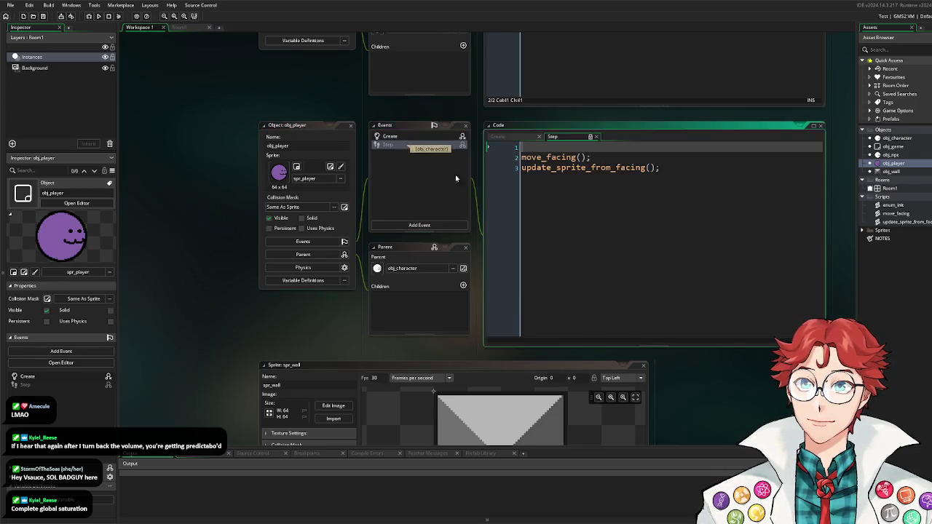
{"action": "right_click", "coordinate": [398, 145]}
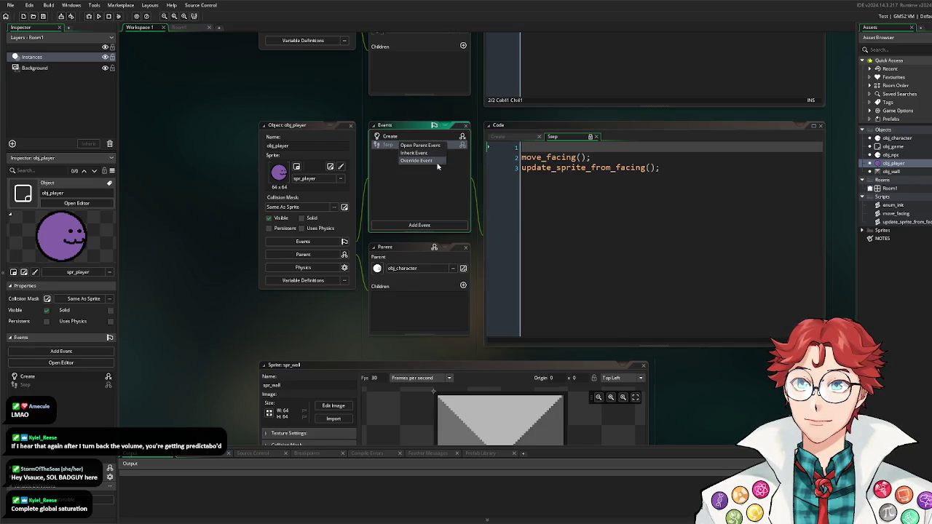
{"action": "left_click", "coordinate": [435, 161]}
Step: Replace the Step template with a single update_sprite_from_facing() call on line 3
{"action": "key", "text": "ctrl+a"}
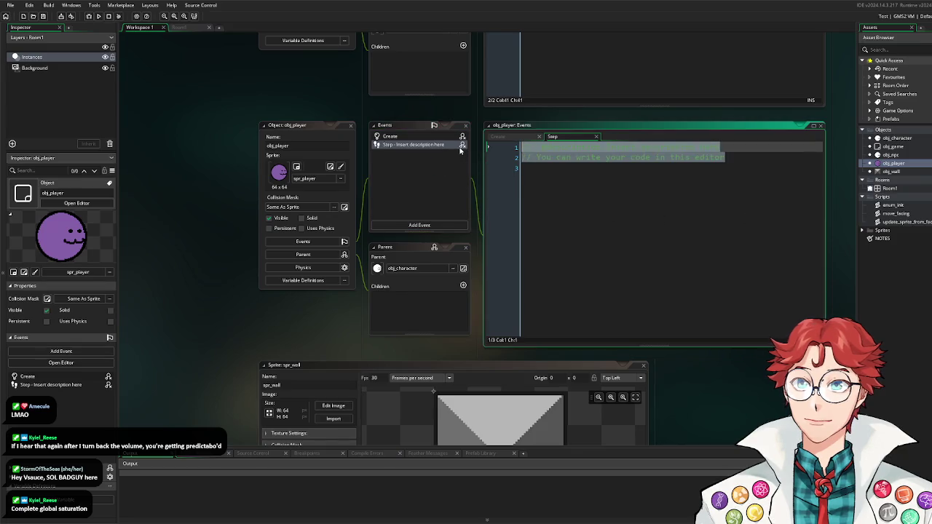
{"action": "key", "text": "BackSpace"}
{"action": "type", "text": "upd"}
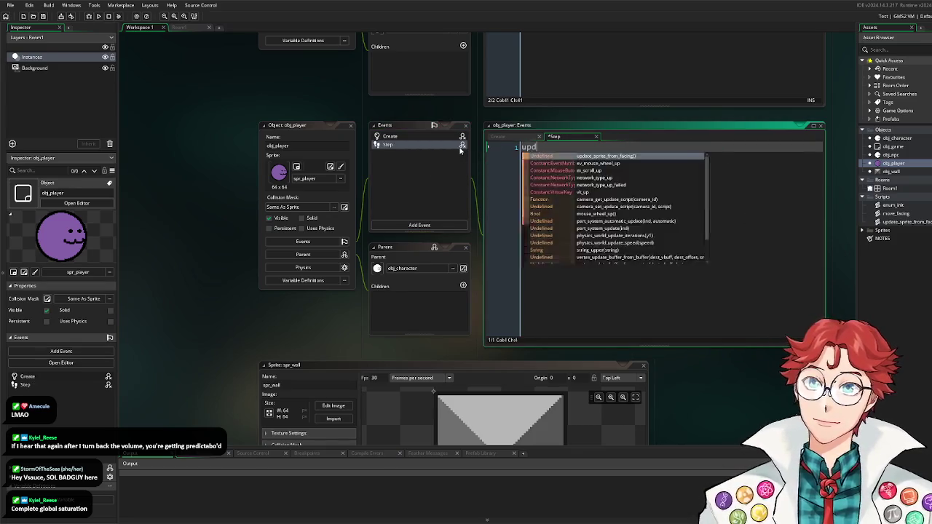
{"action": "type", "text": "at"}
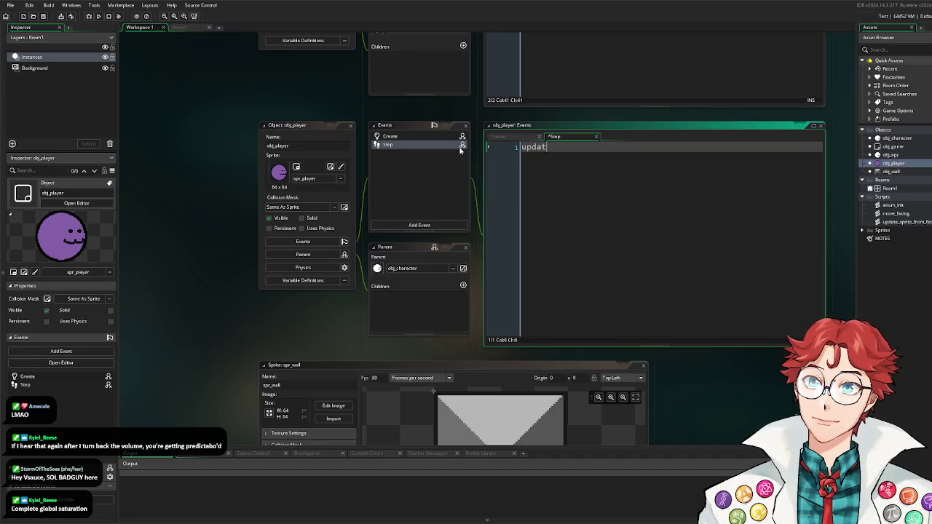
{"action": "type", "text": "e_sprite_from"}
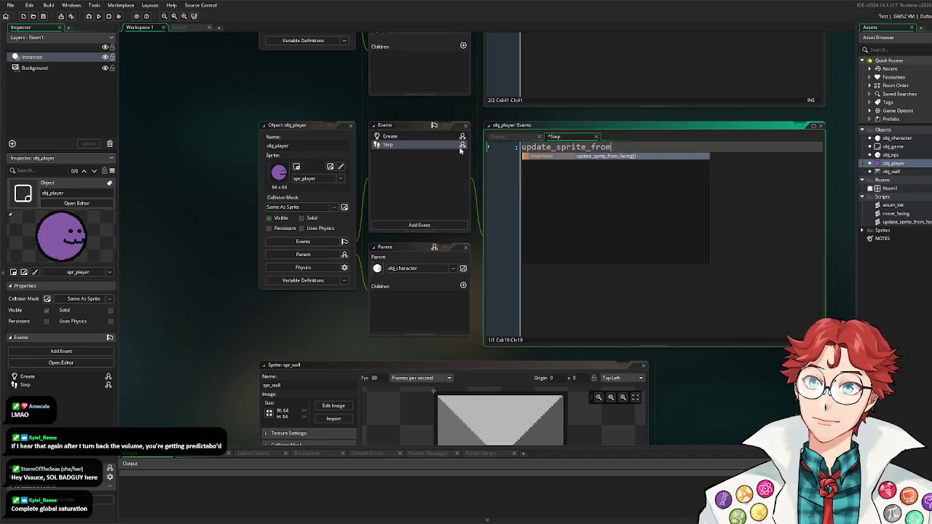
{"action": "type", "text": "_facing()"}
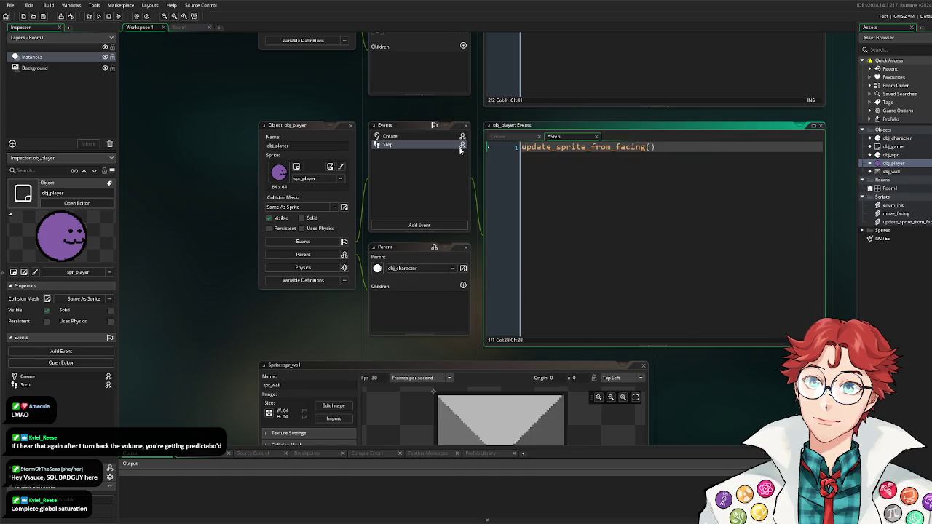
{"action": "left_click", "coordinate": [521, 146]}
{"action": "key", "text": "Return"}
{"action": "key", "text": "Return"}
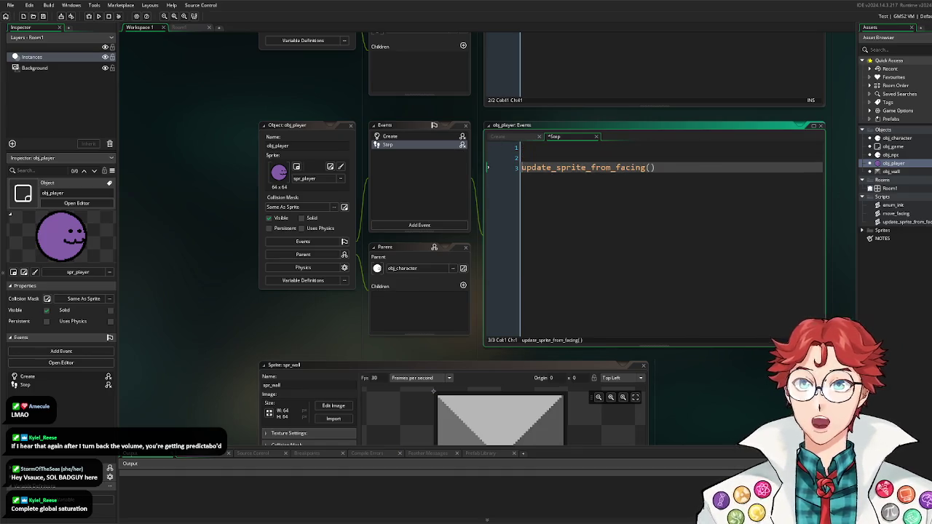
Step: Duplicate move_facing as a new script named move_controlled
{"action": "right_click", "coordinate": [917, 215]}
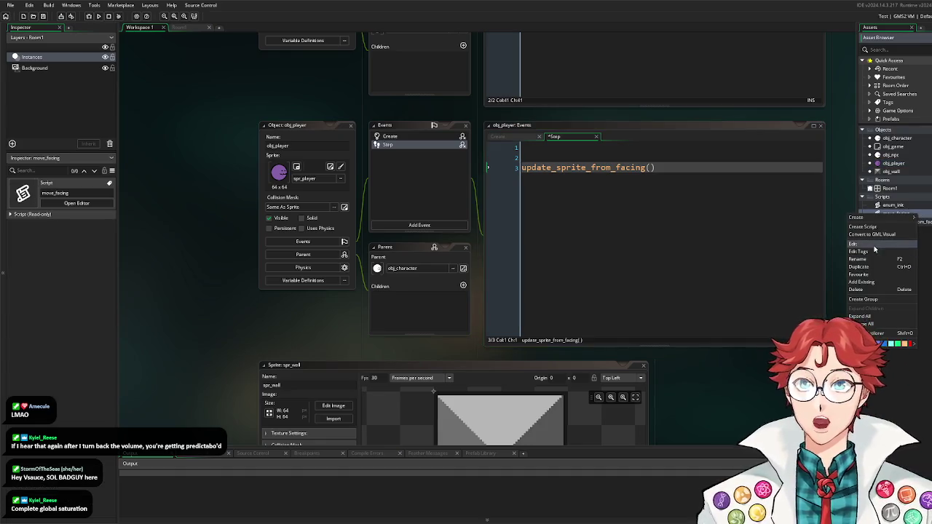
{"action": "left_click", "coordinate": [872, 267]}
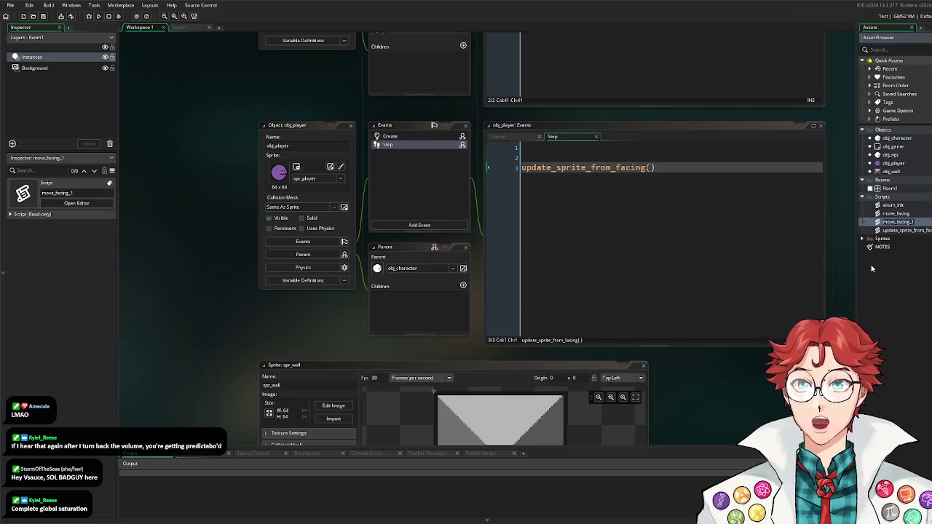
{"action": "type", "text": "m"}
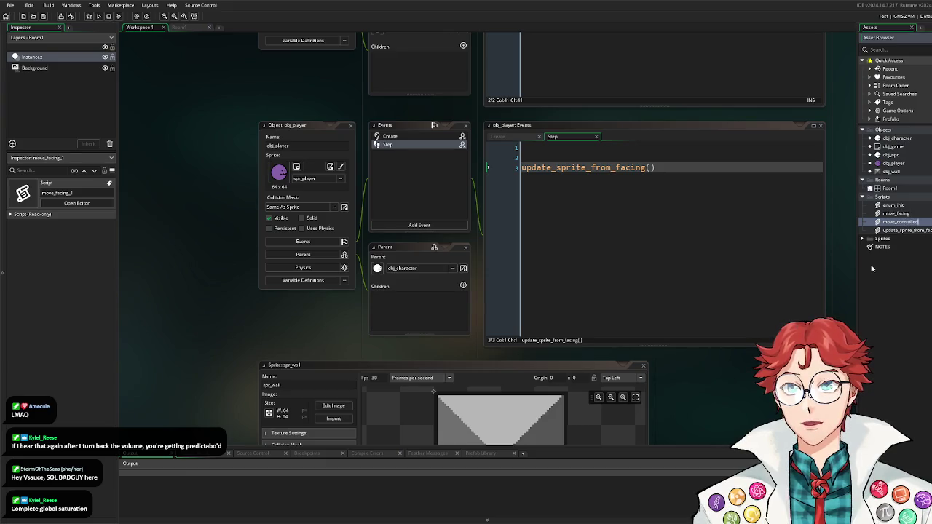
{"action": "key", "text": "Return"}
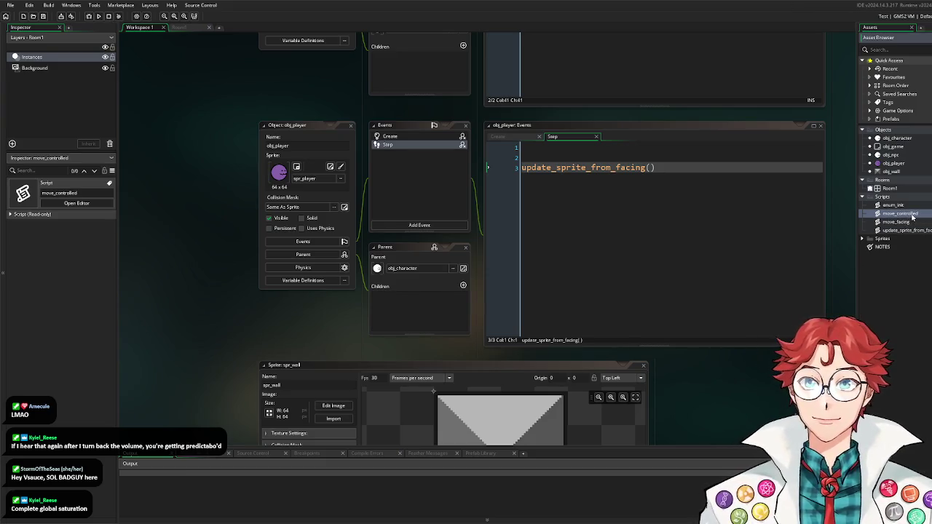
Step: Rename the copied script's function to move_controlled
{"action": "double_click", "coordinate": [913, 217]}
{"action": "left_click", "coordinate": [381, 168]}
{"action": "key", "text": "BackSpace"}
{"action": "key", "text": "BackSpace"}
{"action": "key", "text": "Delete"}
{"action": "key", "text": "Delete"}
{"action": "key", "text": "Delete"}
{"action": "type", "text": "controlled"}
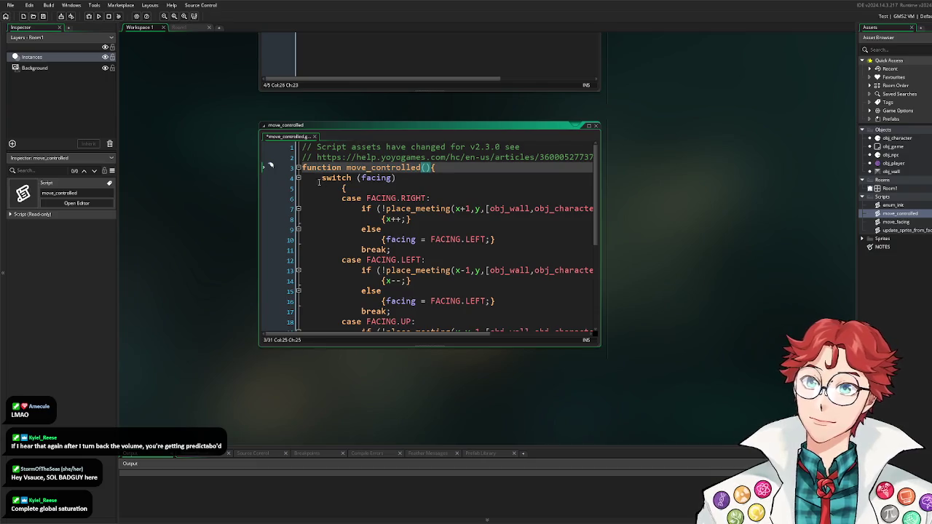
Step: Add var move_input_x = keyboard_check(vk_right) - keyboard_check(vk_left) above the switch, then maximize the editor
{"action": "left_click", "coordinate": [319, 182]}
{"action": "key", "text": "Return"}
{"action": "key", "text": "Return"}
{"action": "key", "text": "Return"}
{"action": "left_click", "coordinate": [447, 185]}
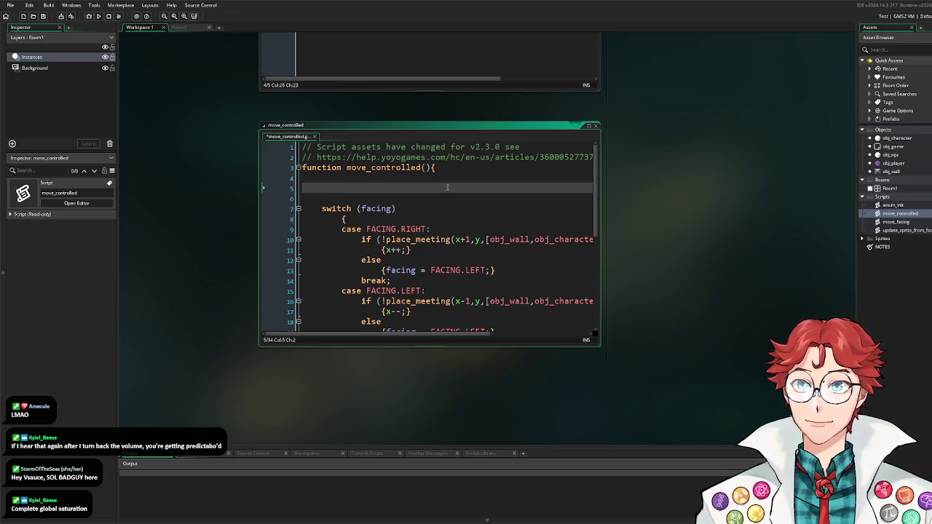
{"action": "scroll", "coordinate": [447, 185], "scroll_direction": "down", "scroll_amount": 1}
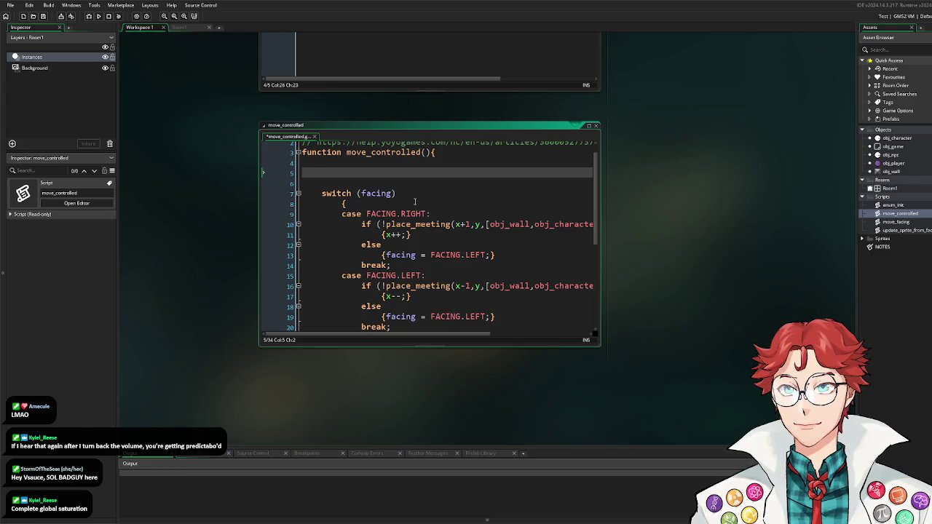
{"action": "type", "text": "var "}
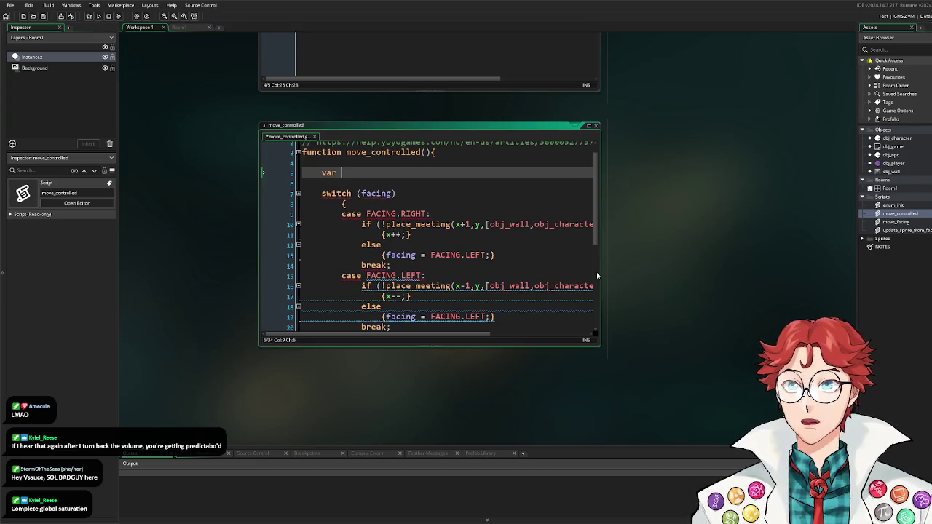
{"action": "type", "text": "mo"}
{"action": "key", "text": "BackSpace"}
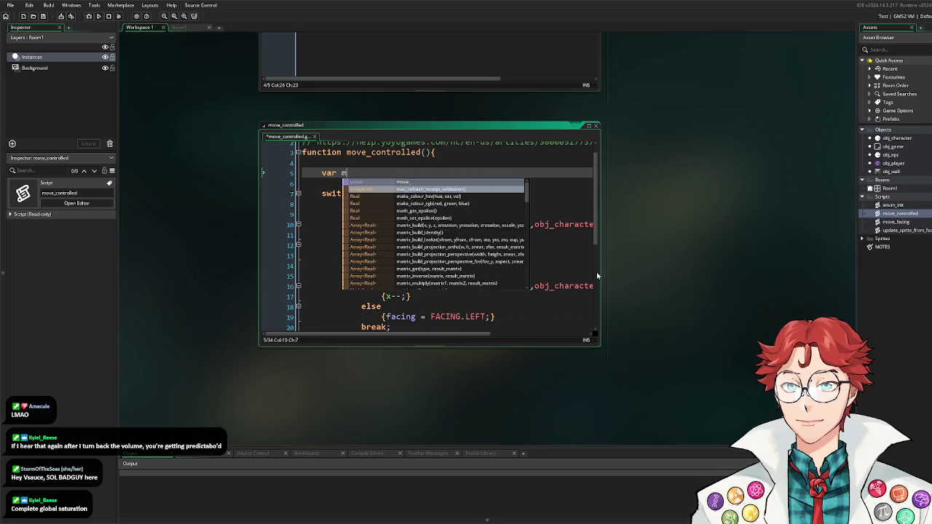
{"action": "type", "text": "ove_input_x = "}
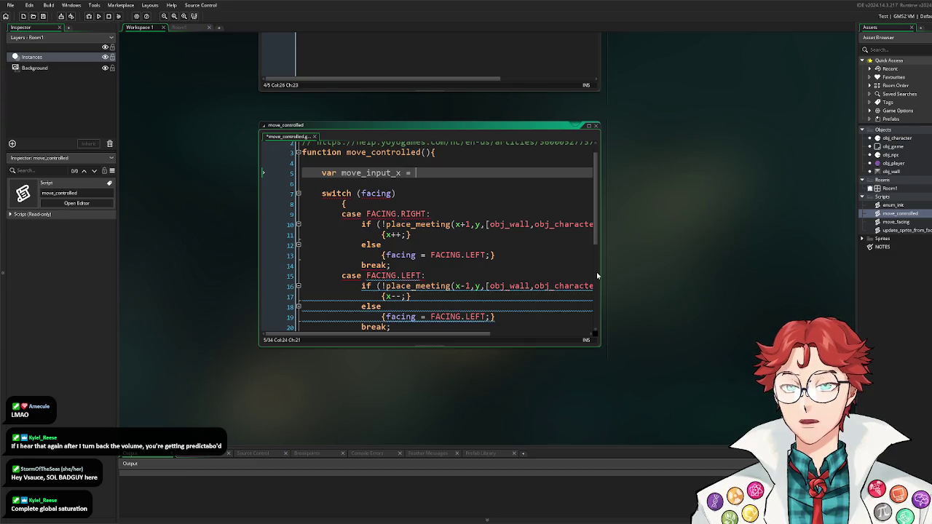
{"action": "type", "text": "key"}
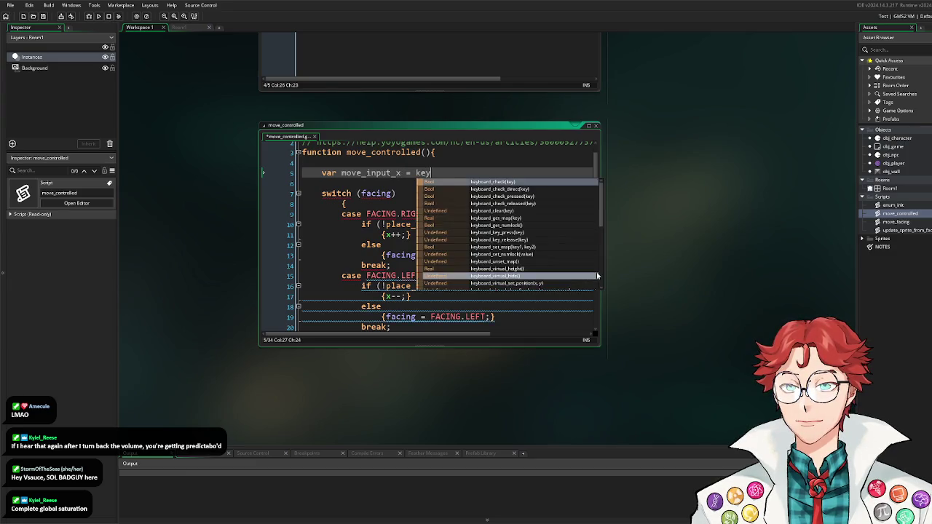
{"action": "type", "text": "board_check"}
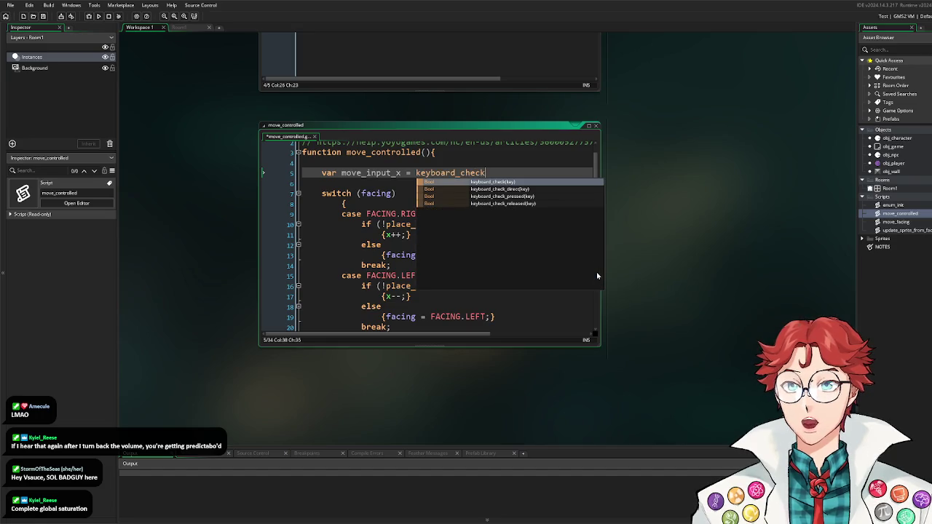
{"action": "type", "text": "(vk_righ"}
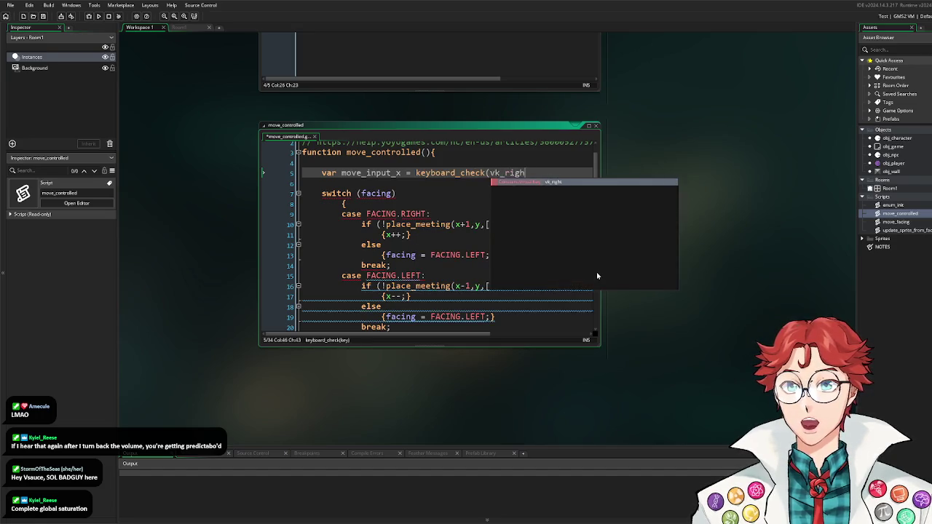
{"action": "type", "text": "t) - keyboardd_"}
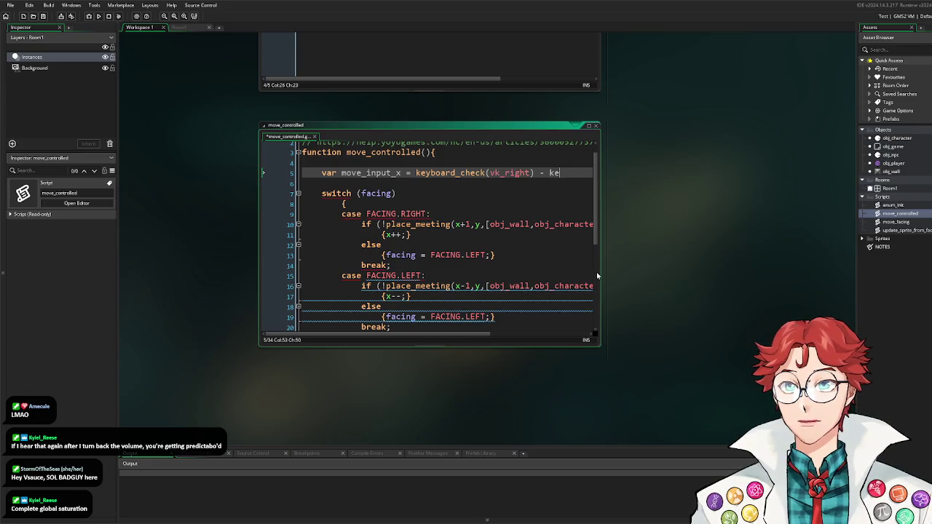
{"action": "key", "text": "BackSpace"}
{"action": "key", "text": "BackSpace"}
{"action": "type", "text": "_check"}
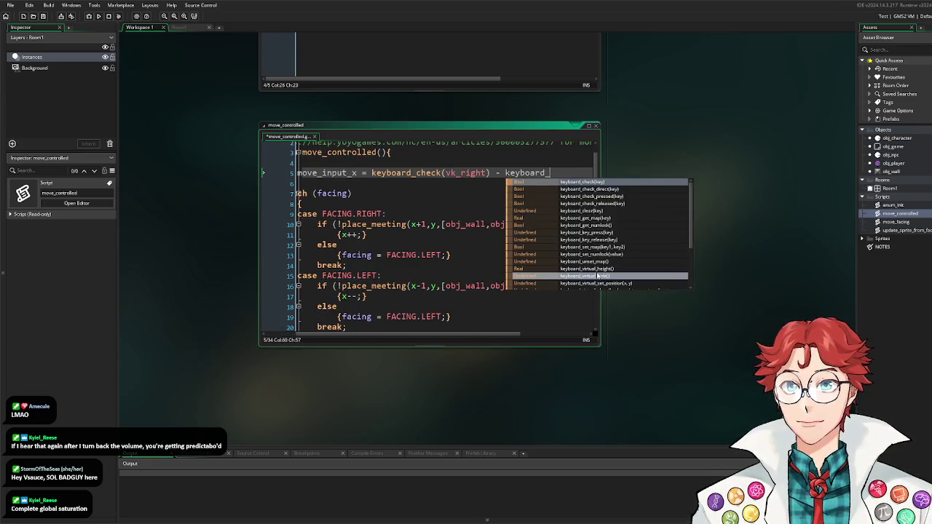
{"action": "type", "text": "(vk_left)"}
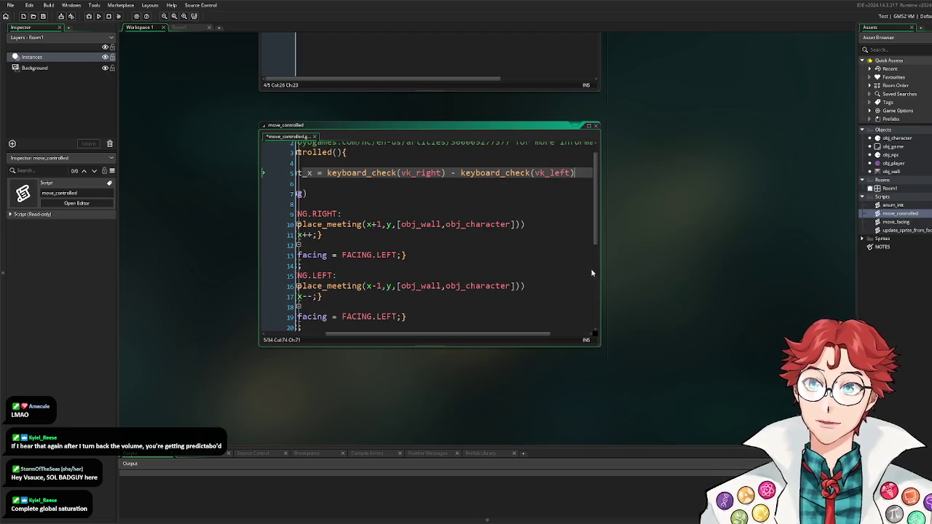
{"action": "left_click", "coordinate": [589, 126]}
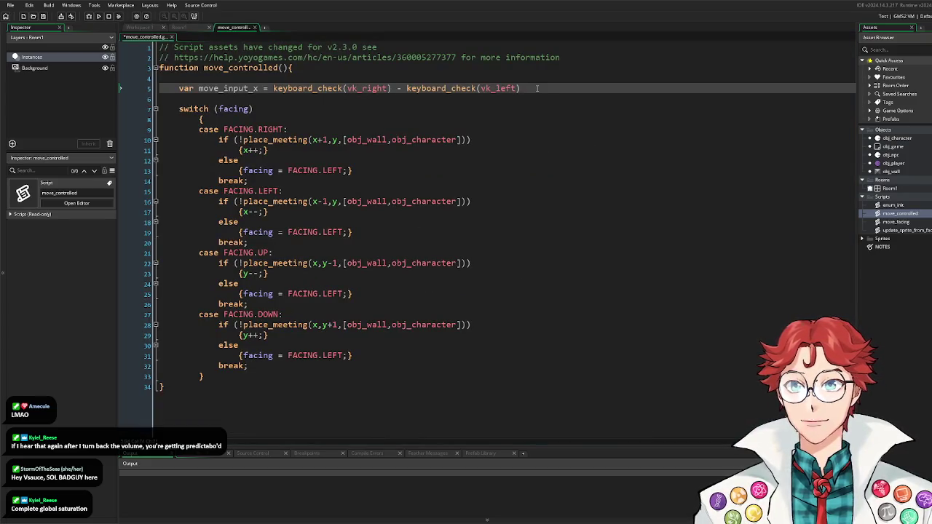
Step: End line 5 with a semicolon and duplicate the move_input_x declaration onto line 6
{"action": "type", "text": ";"}
{"action": "left_click_drag", "start_coordinate": [542, 88], "coordinate": [191, 91]}
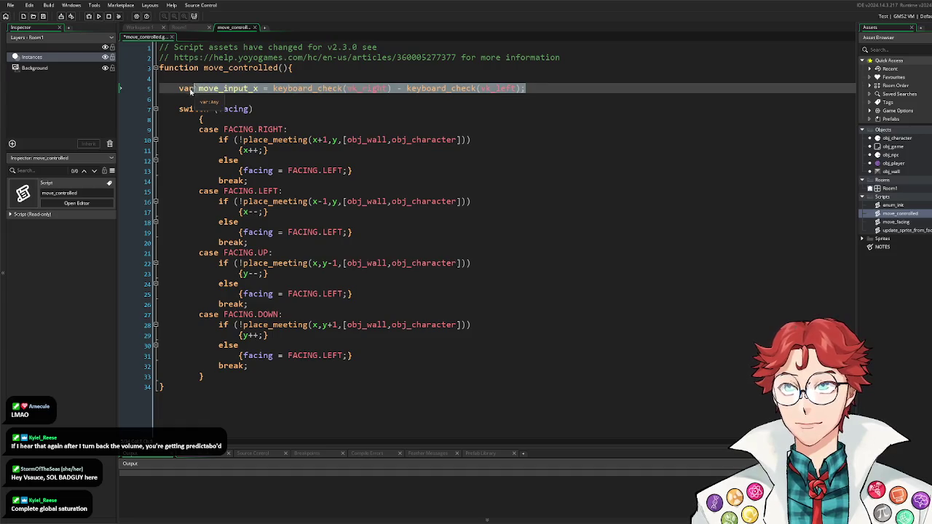
{"action": "left_click", "coordinate": [217, 104]}
{"action": "key", "text": "Return"}
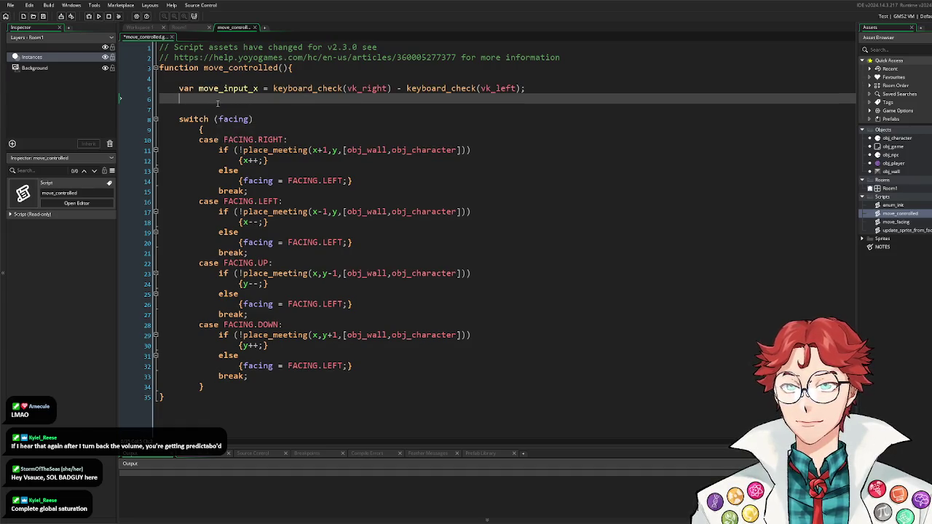
{"action": "type", "text": "var move_input_x = keyboard_check(vk_right) - keyboard_check(vk_left);"}
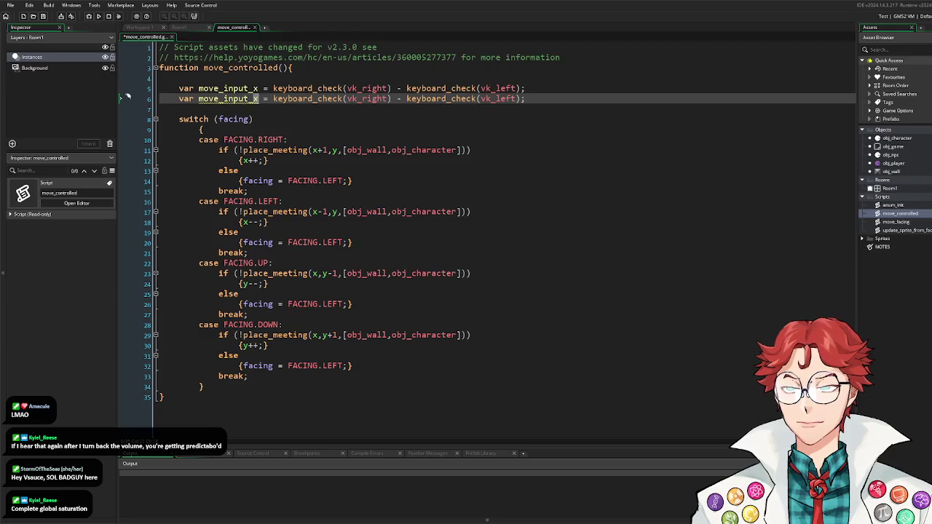
Step: Rename the copy move_input_y and change its keys to vk_down and vk_up
{"action": "left_click", "coordinate": [257, 98]}
{"action": "key", "text": "BackSpace"}
{"action": "type", "text": "y"}
{"action": "left_click", "coordinate": [385, 99]}
{"action": "key", "text": "BackSpace"}
{"action": "key", "text": "BackSpace"}
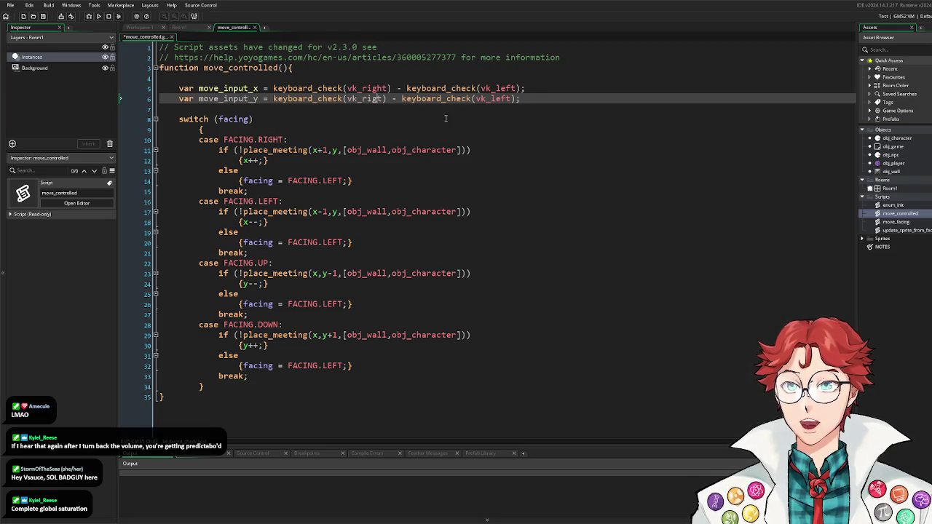
{"action": "key", "text": "BackSpace"}
{"action": "key", "text": "BackSpace"}
{"action": "key", "text": "BackSpace"}
{"action": "type", "text": "up"}
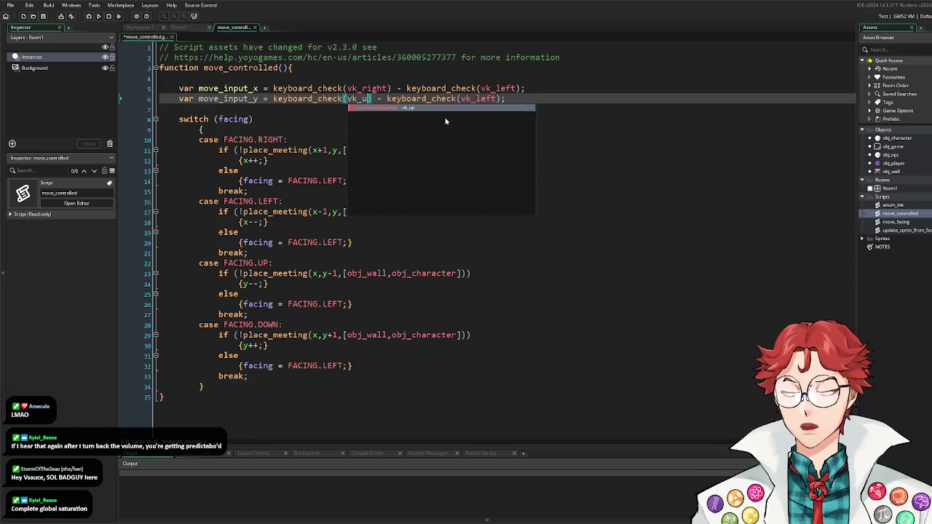
{"action": "key", "text": "BackSpace"}
{"action": "key", "text": "BackSpace"}
{"action": "type", "text": "ddown"}
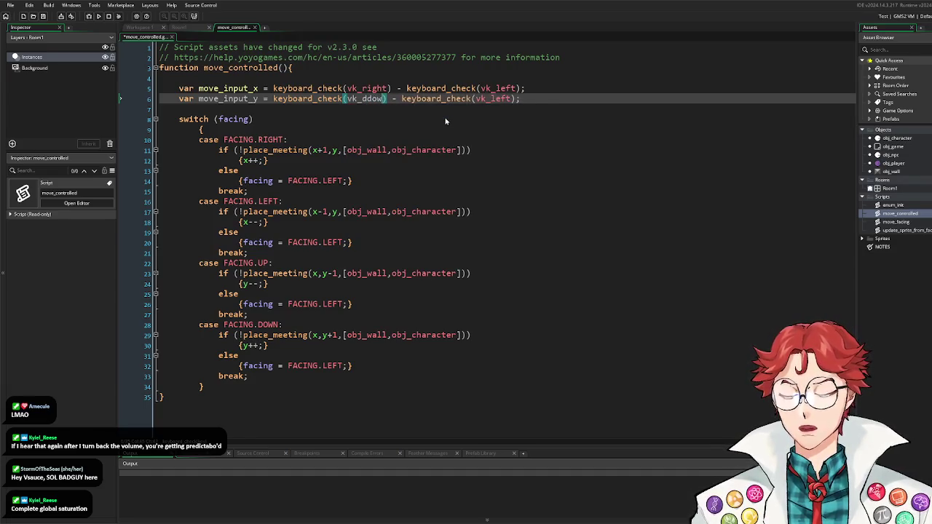
{"action": "left_click", "coordinate": [364, 99]}
{"action": "key", "text": "BackSpace"}
{"action": "left_click", "coordinate": [502, 99]}
{"action": "key", "text": "BackSpace"}
{"action": "key", "text": "BackSpace"}
{"action": "key", "text": "BackSpace"}
{"action": "key", "text": "BackSpace"}
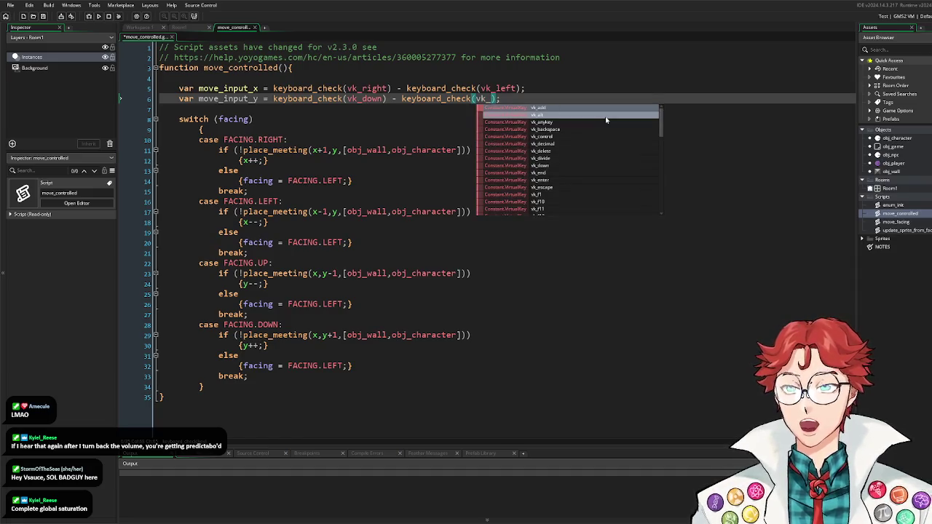
{"action": "type", "text": "up"}
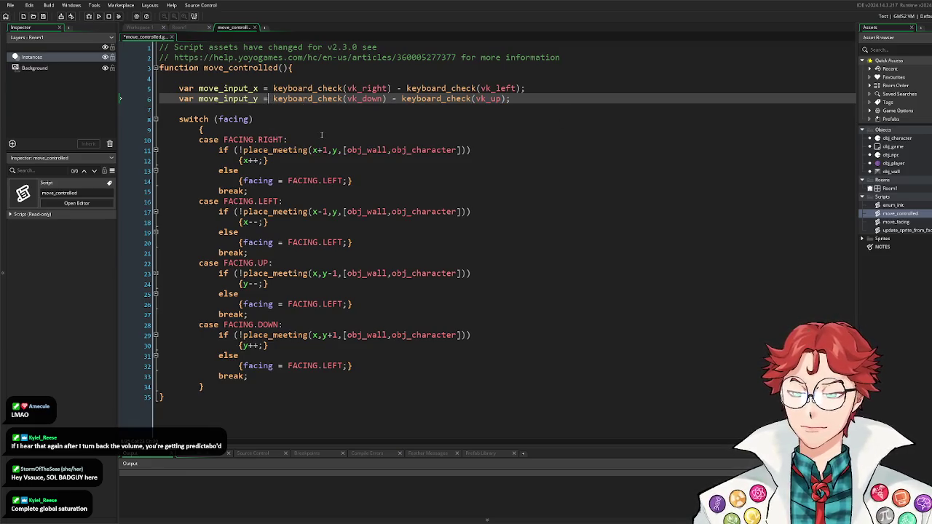
Step: Wrap the move_input_y expression in 3*( )
{"action": "type", "text": "3* "}
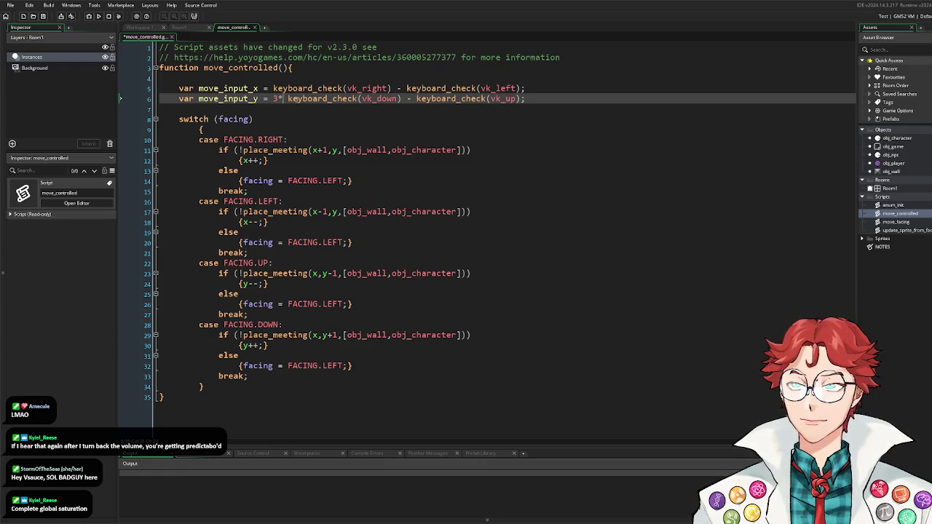
{"action": "type", "text": "("}
{"action": "left_click", "coordinate": [524, 98]}
{"action": "type", "text": ")"}
{"action": "left_click", "coordinate": [290, 98]}
{"action": "key", "text": "BackSpace"}
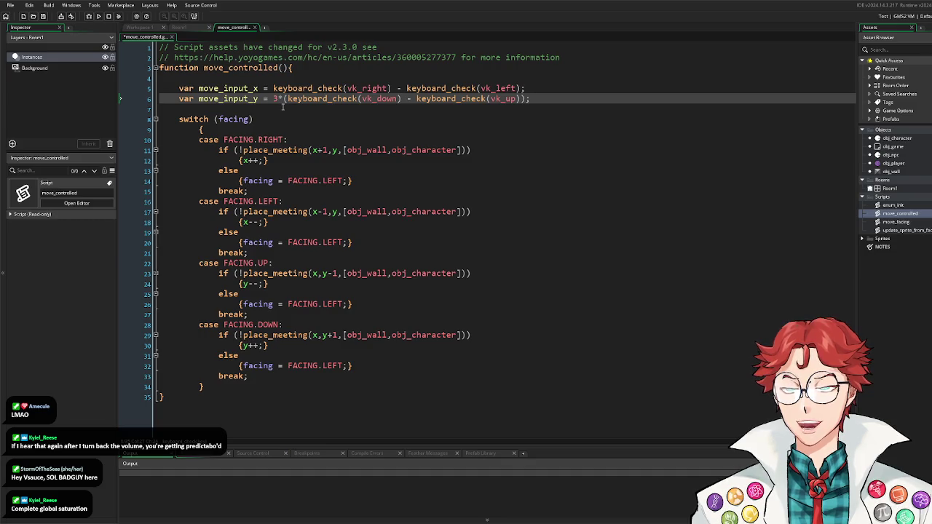
Step: Highlight the line 5 input expression, then select FACING.RIGHT in the first case label
{"action": "left_click", "coordinate": [279, 88]}
{"action": "left_click_drag", "start_coordinate": [273, 88], "coordinate": [438, 88]}
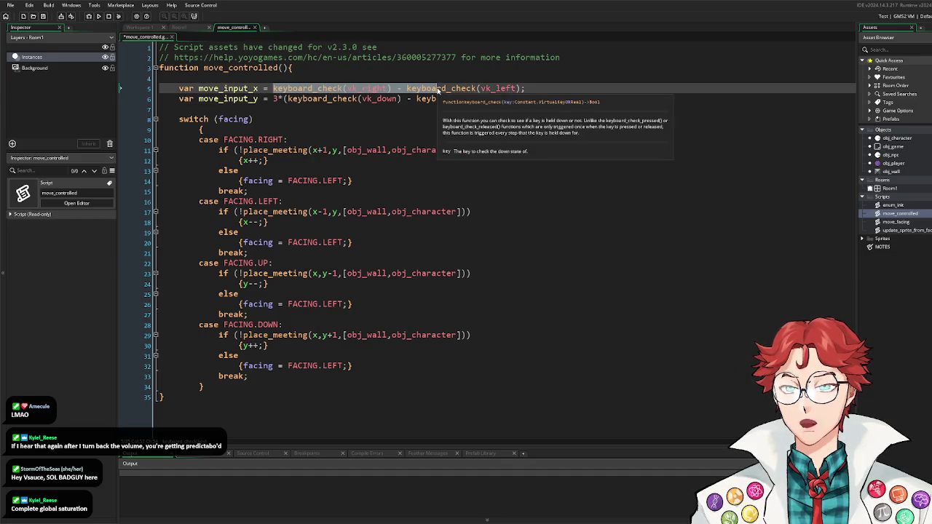
{"action": "left_click", "coordinate": [179, 98]}
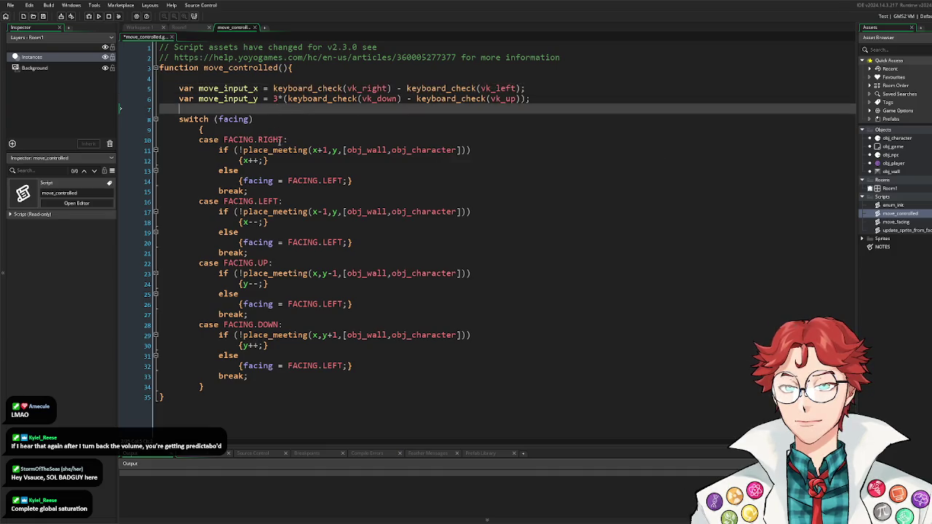
{"action": "left_click_drag", "start_coordinate": [284, 140], "coordinate": [226, 140]}
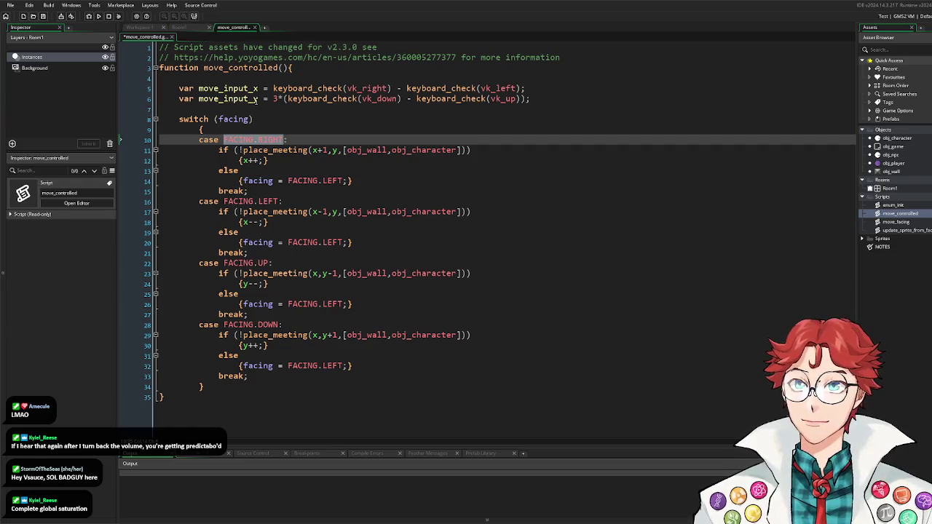
Step: Replace the first case label with 1 and add var move_input = move_input_x + move_input_y + 5
{"action": "type", "text": "1"}
{"action": "left_click", "coordinate": [553, 96]}
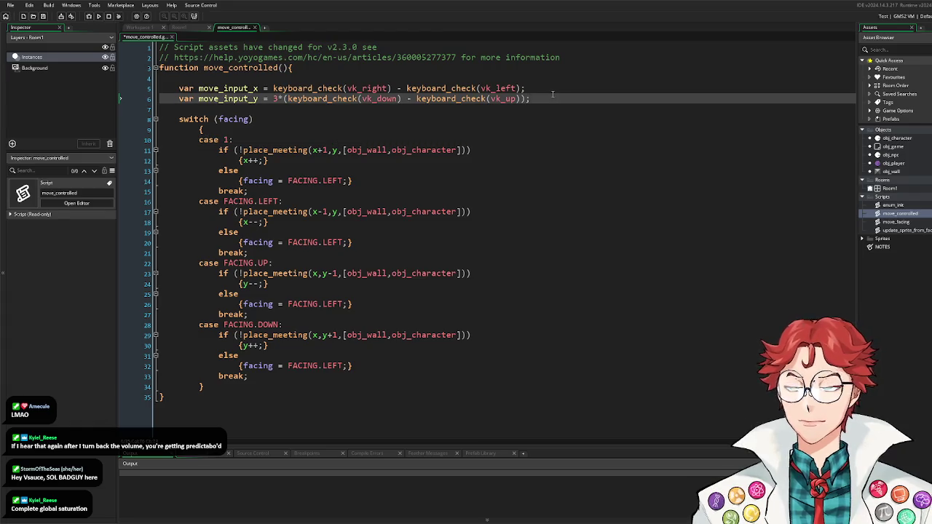
{"action": "key", "text": "Return"}
{"action": "type", "text": "var _mo"}
{"action": "key", "text": "BackSpace"}
{"action": "key", "text": "BackSpace"}
{"action": "key", "text": "BackSpace"}
{"action": "type", "text": "move_input_tot"}
{"action": "key", "text": "BackSpace"}
{"action": "key", "text": "BackSpace"}
{"action": "key", "text": "BackSpace"}
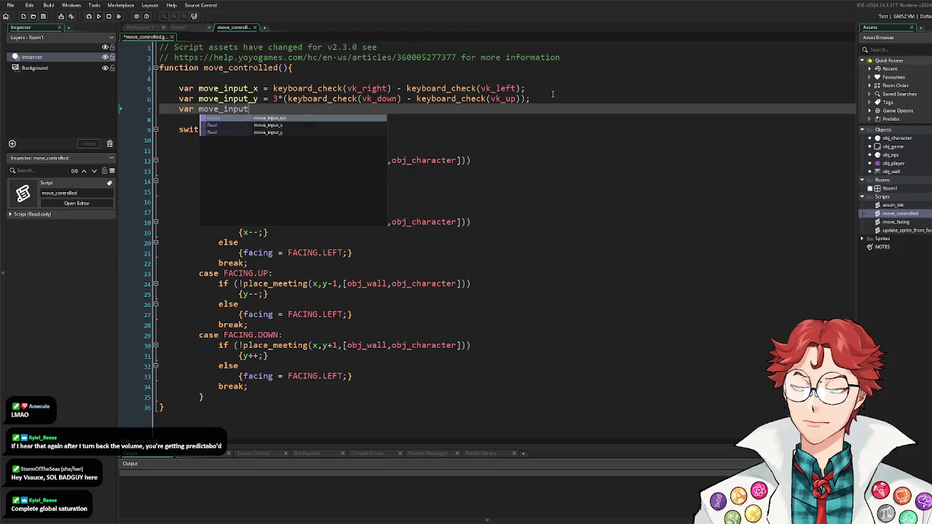
{"action": "type", "text": "= move_input"}
{"action": "key", "text": "Down"}
{"action": "key", "text": "Return"}
{"action": "type", "text": "+ move_input_"}
{"action": "key", "text": "Down"}
{"action": "key", "text": "Return"}
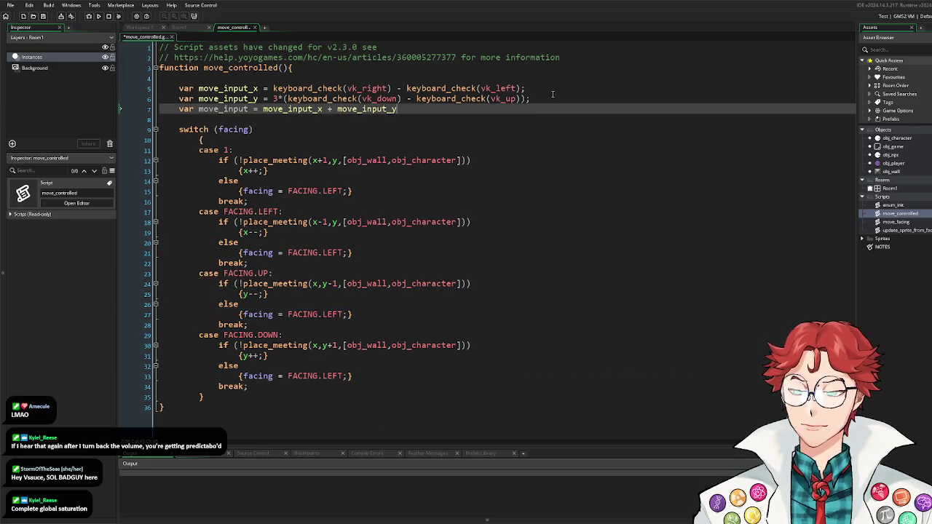
{"action": "type", "text": " + 5;"}
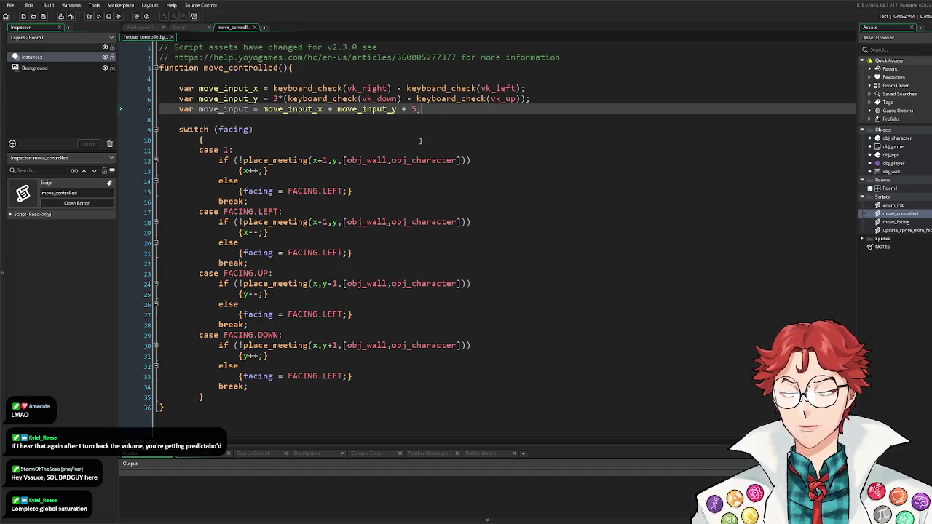
Step: Renumber the four case labels to 6, 4, 8 and 2
{"action": "double_click", "coordinate": [227, 150]}
{"action": "type", "text": "6"}
{"action": "left_click_drag", "start_coordinate": [281, 211], "coordinate": [224, 217]}
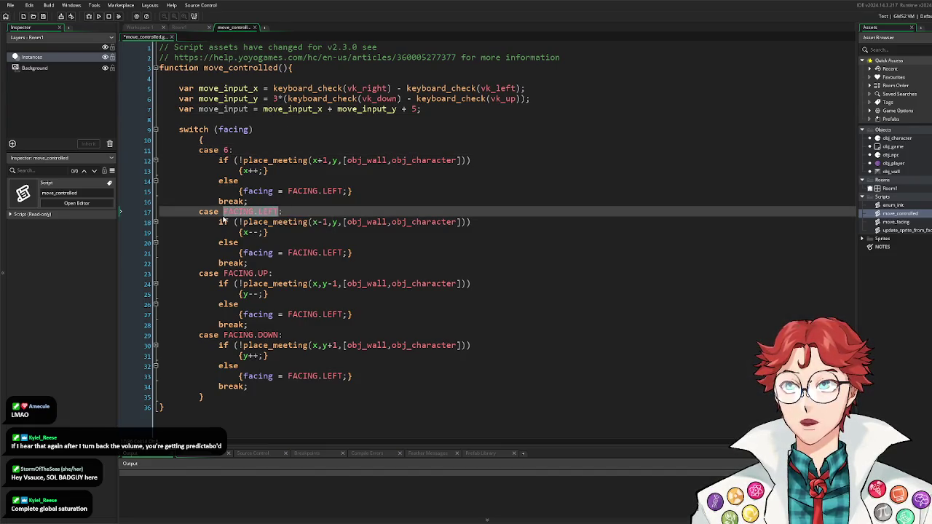
{"action": "type", "text": "4:"}
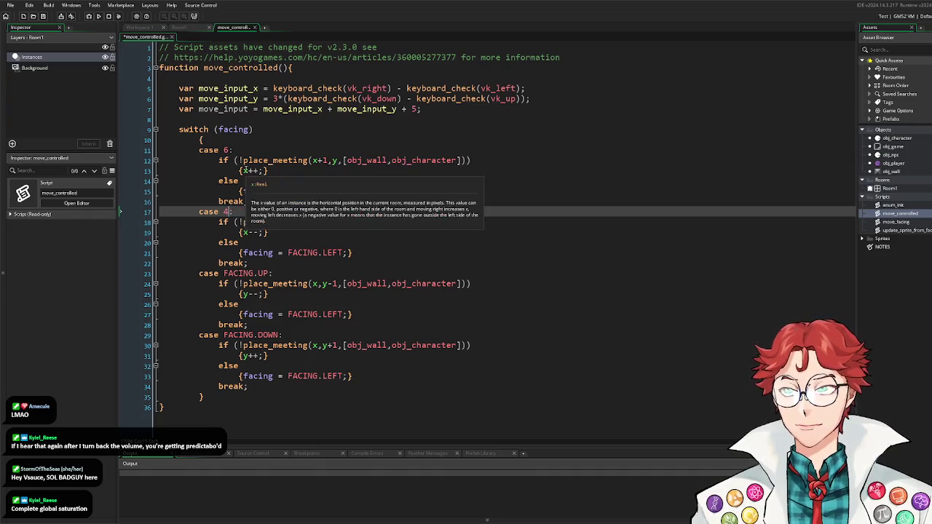
{"action": "left_click_drag", "start_coordinate": [271, 274], "coordinate": [225, 276]}
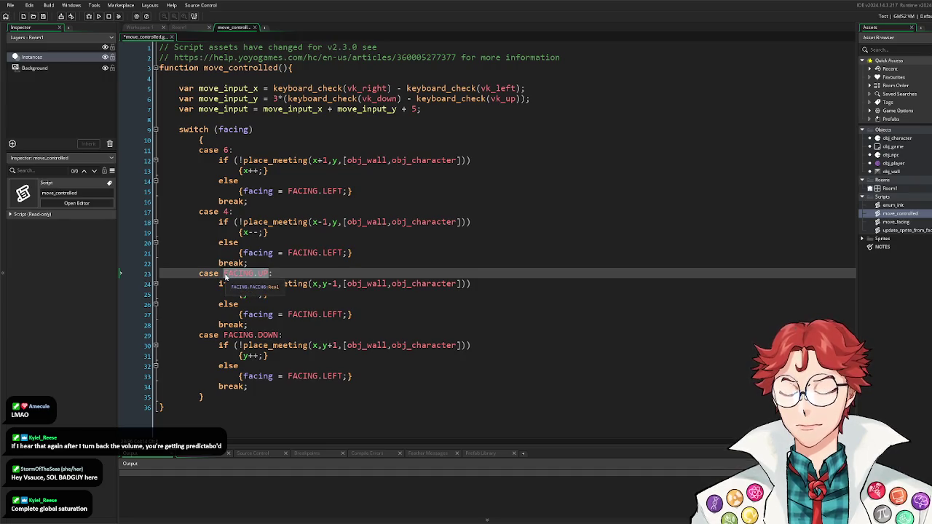
{"action": "type", "text": "8:"}
{"action": "mouse_move", "coordinate": [282, 335]}
{"action": "left_mouse_down"}
{"action": "mouse_move", "coordinate": [216, 335]}
{"action": "mouse_move", "coordinate": [282, 336]}
{"action": "left_mouse_up"}
{"action": "left_click", "coordinate": [223, 335]}
{"action": "type", "text": "2"}
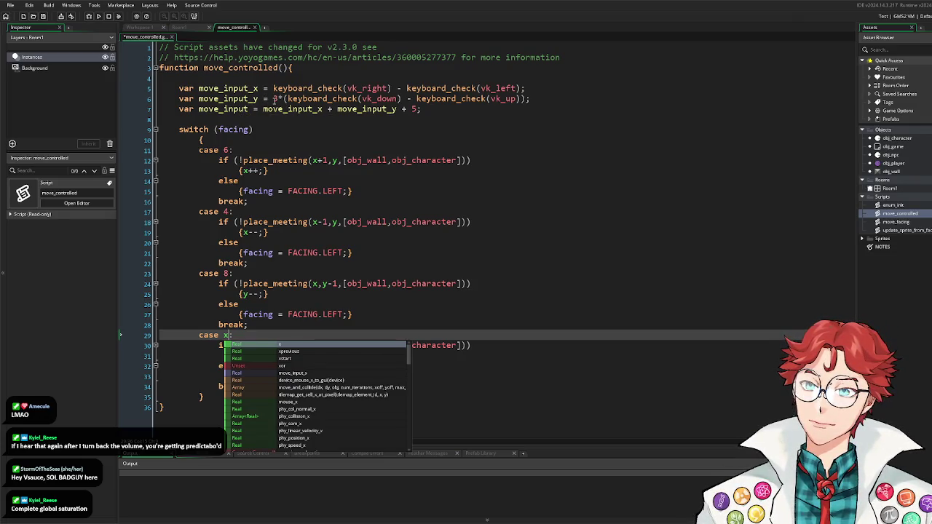
{"action": "key", "text": "BackSpace"}
{"action": "type", "text": "2"}
Step: Swap the keys in move_input_y so it reads 3*(keyboard_check(vk_up) - keyboard_check(vk_down))
{"action": "left_click", "coordinate": [274, 99]}
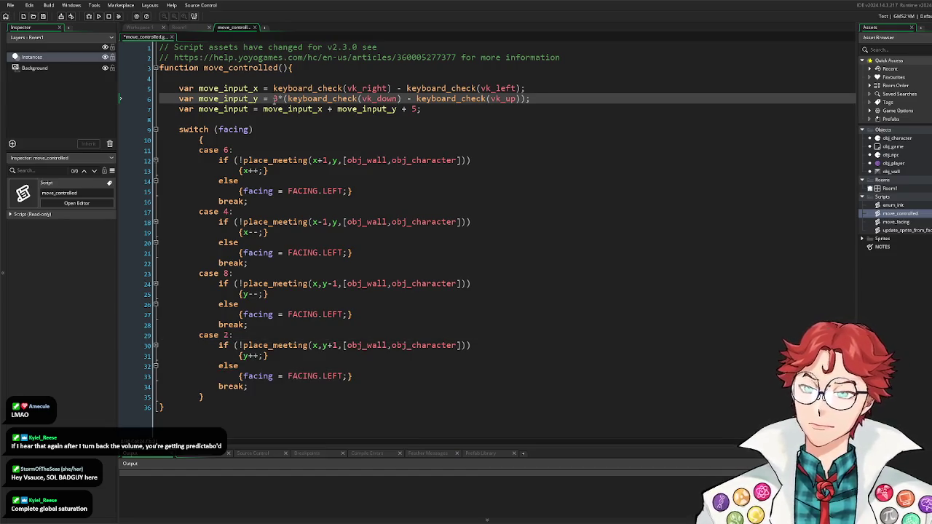
{"action": "type", "text": "."}
{"action": "left_click", "coordinate": [338, 115]}
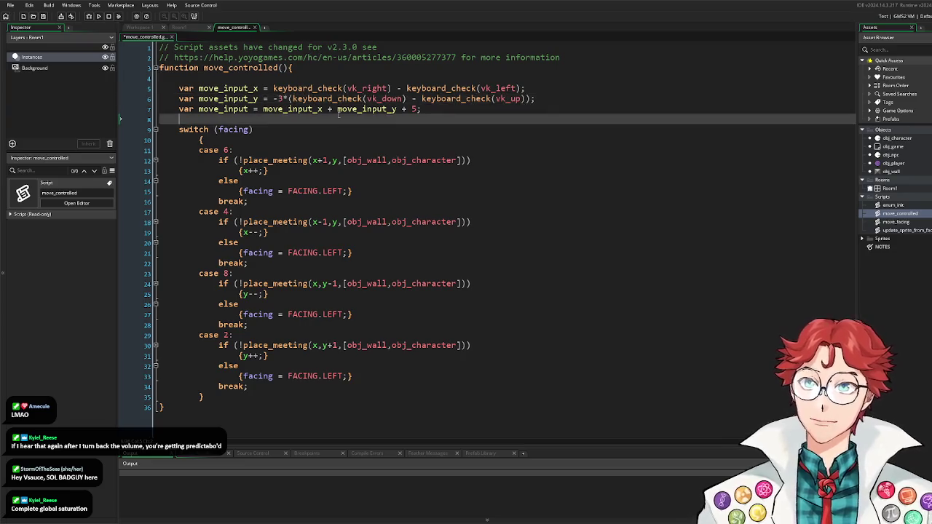
{"action": "left_click", "coordinate": [278, 99]}
{"action": "key", "text": "BackSpace"}
{"action": "left_click_drag", "start_coordinate": [379, 98], "coordinate": [397, 99]}
{"action": "key", "text": "BackSpace"}
{"action": "type", "text": "up"}
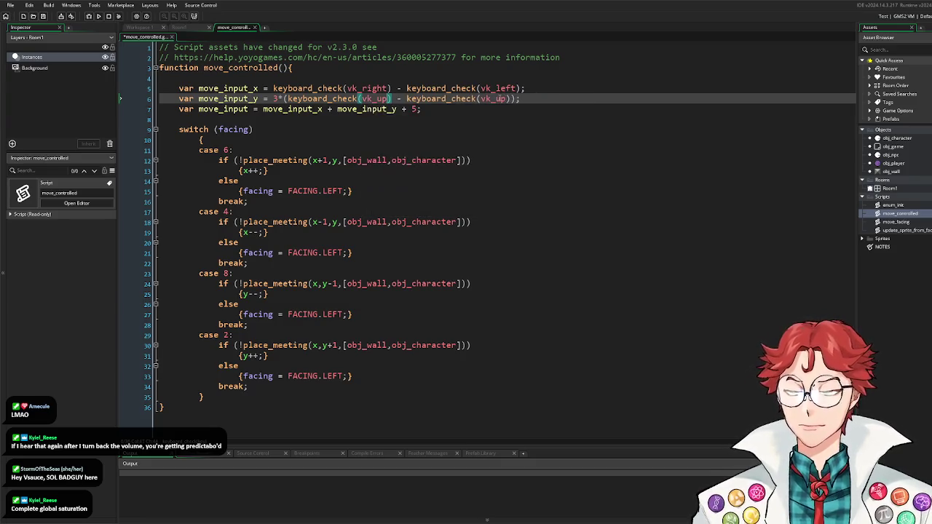
{"action": "left_click_drag", "start_coordinate": [496, 98], "coordinate": [506, 99]}
{"action": "key", "text": "BackSpace"}
{"action": "type", "text": "down"}
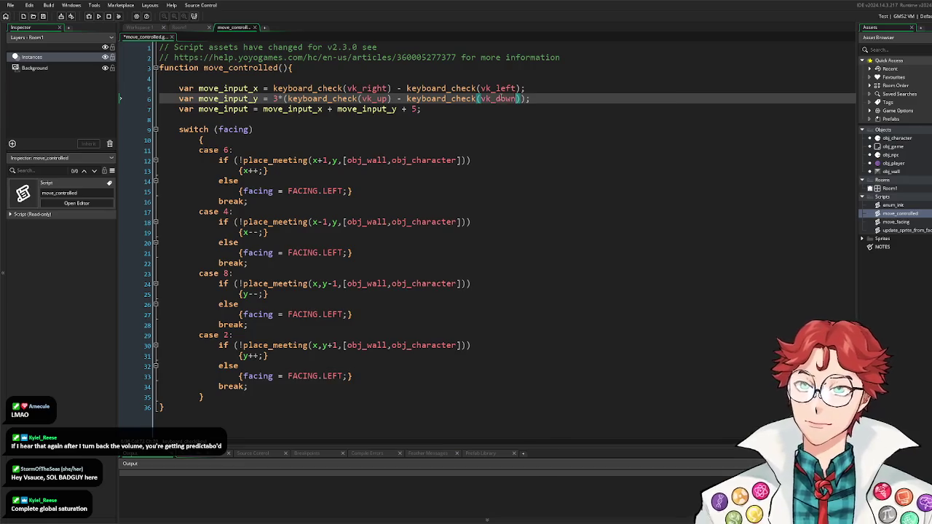
{"action": "left_click", "coordinate": [544, 122]}
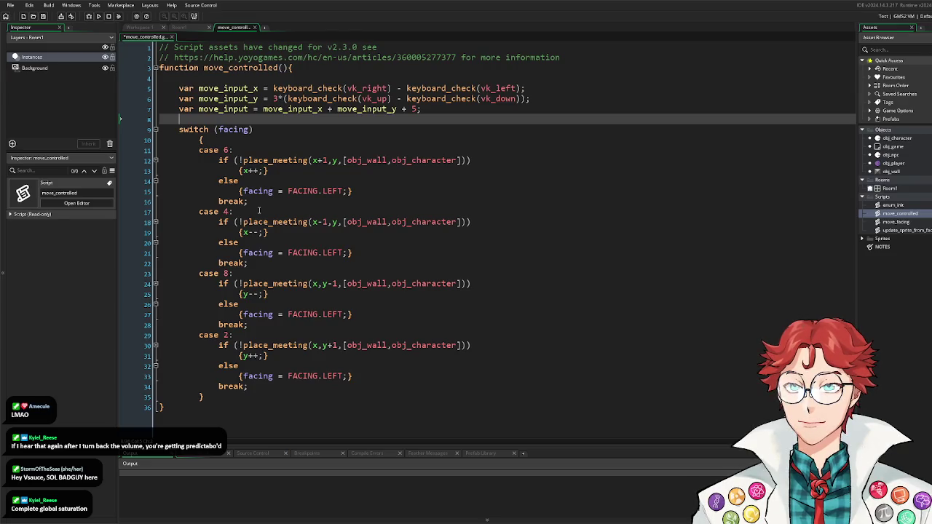
{"action": "left_click", "coordinate": [280, 388]}
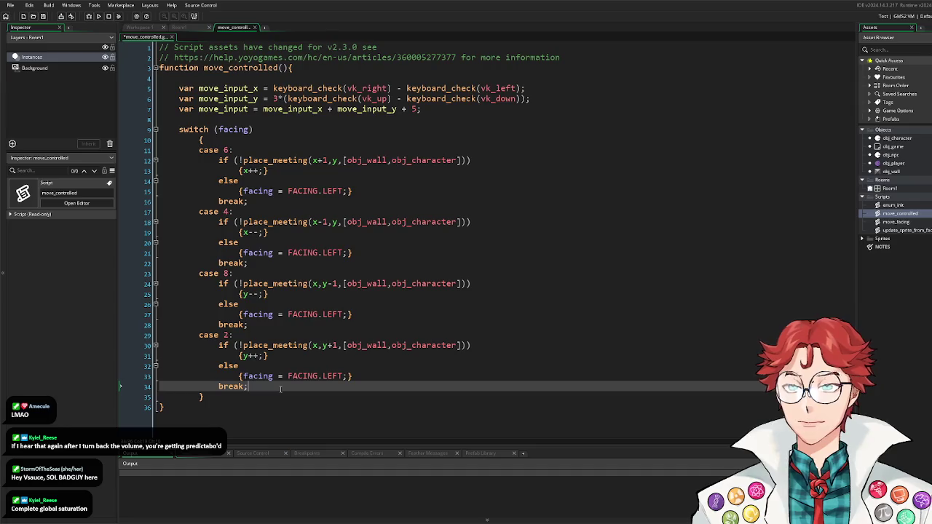
Step: Add a default: break case after case 2
{"action": "key", "text": "Return"}
{"action": "type", "text": "default"}
{"action": "key", "text": "BackSpace"}
{"action": "key", "text": "BackSpace"}
{"action": "key", "text": "BackSpace"}
{"action": "type", "text": "fault:"}
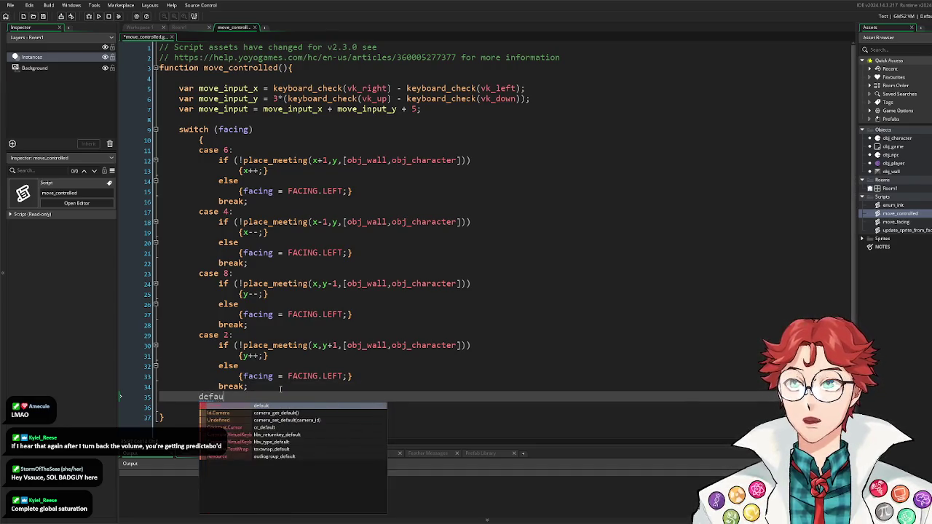
{"action": "key", "text": "Return"}
{"action": "type", "text": "break;"}
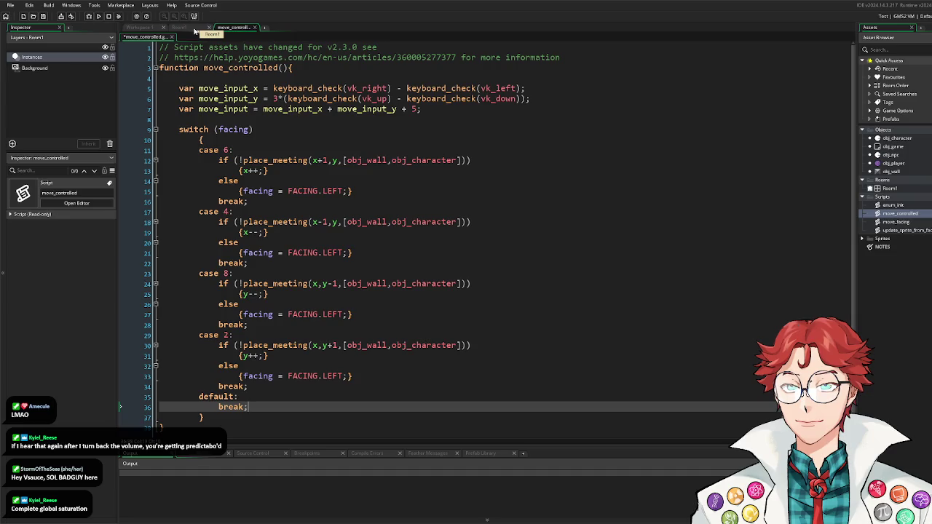
Step: Change the case 6, 8 and 2 fallback facings from LEFT to RIGHT, UP and DOWN
{"action": "left_click", "coordinate": [321, 252]}
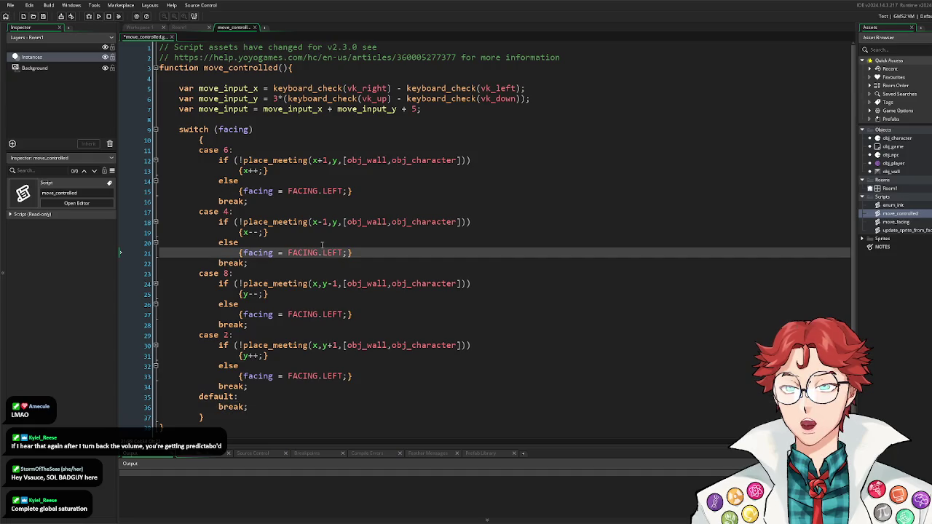
{"action": "double_click", "coordinate": [332, 191]}
{"action": "type", "text": "RIGHT"}
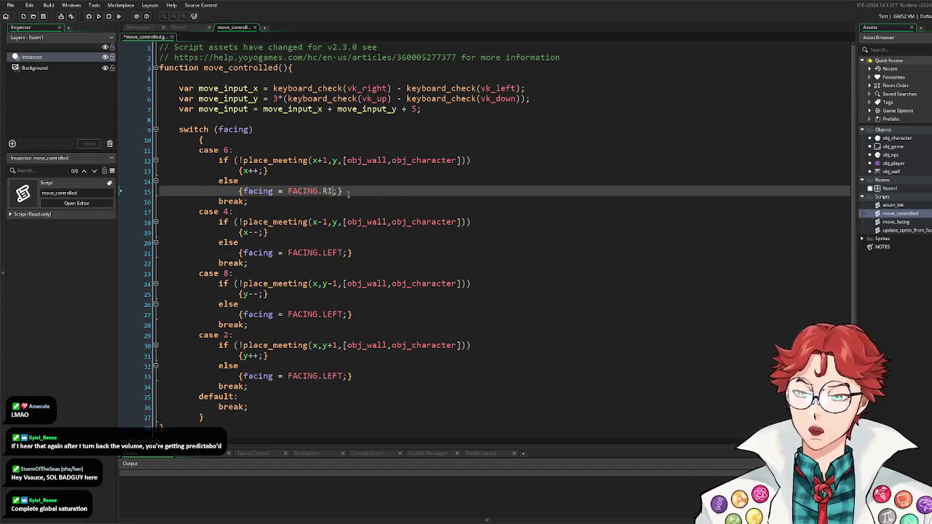
{"action": "double_click", "coordinate": [332, 314]}
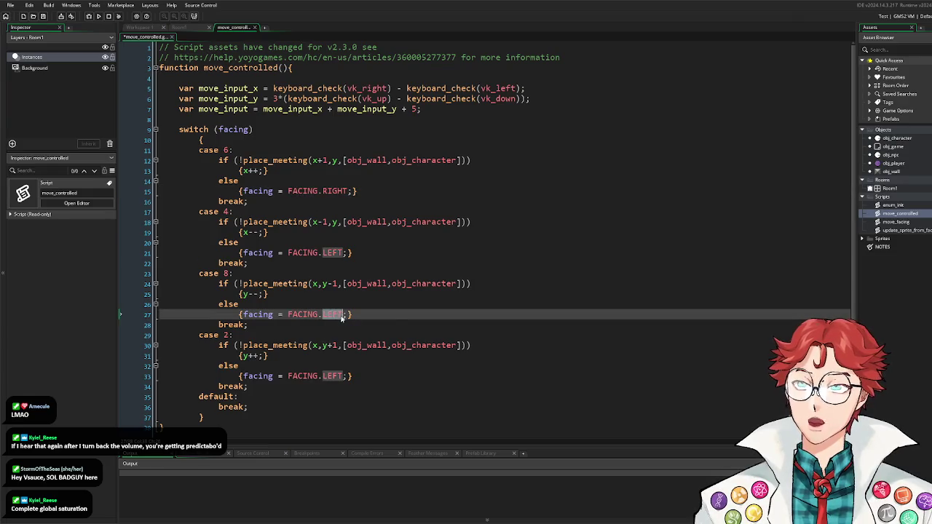
{"action": "type", "text": "UP"}
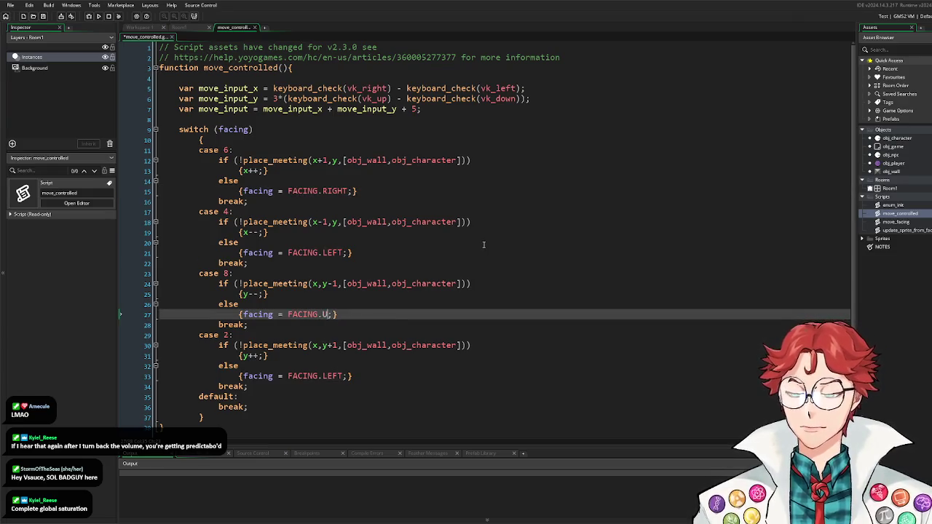
{"action": "double_click", "coordinate": [332, 376]}
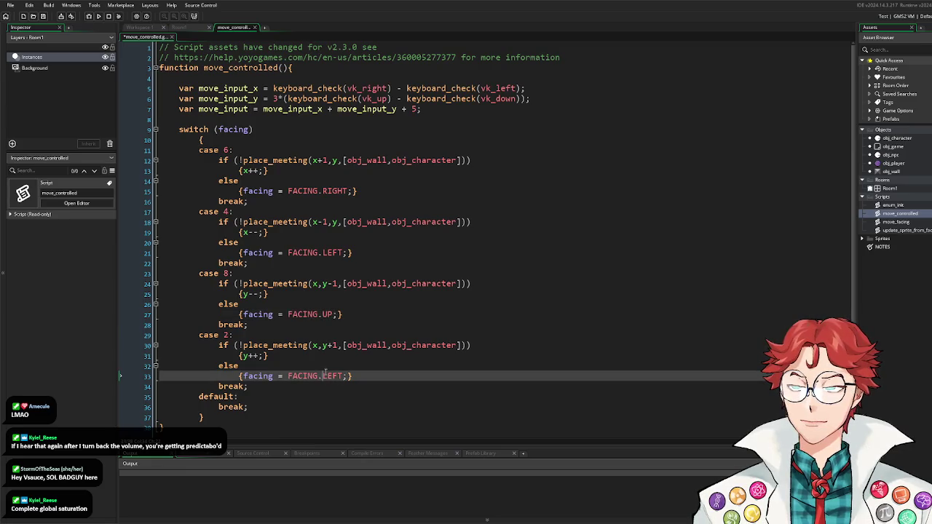
{"action": "type", "text": "DOWN"}
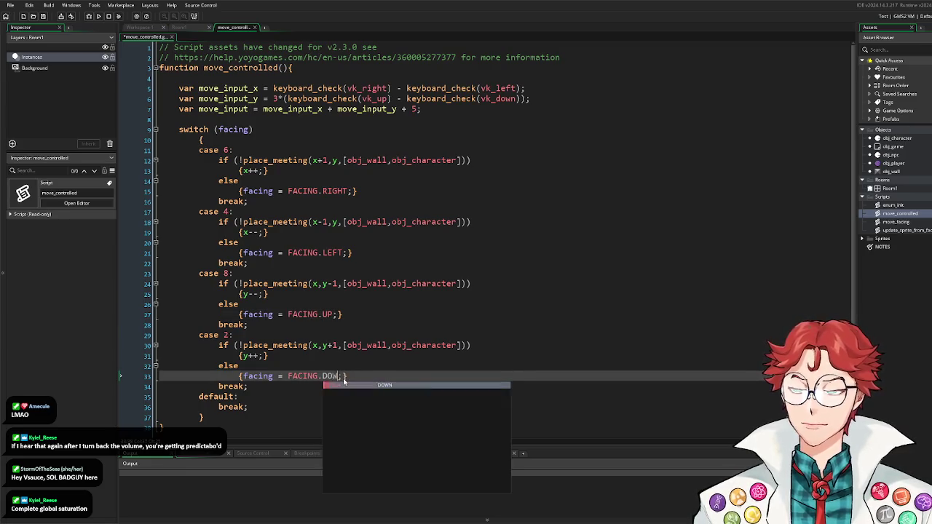
{"action": "double_click", "coordinate": [908, 230]}
Step: In move_facing, set the else-branch facings to RIGHT, UP and DOWN for their cases
{"action": "double_click", "coordinate": [899, 222]}
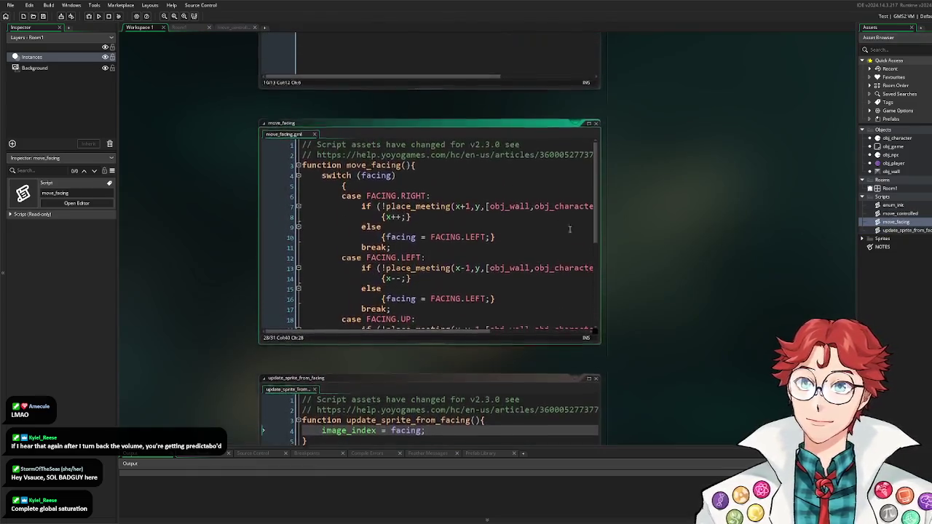
{"action": "left_click", "coordinate": [589, 126]}
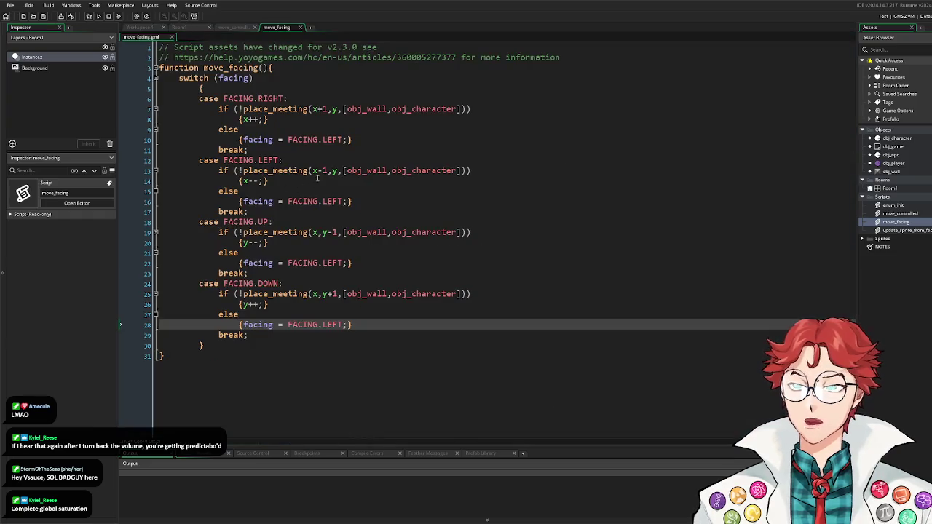
{"action": "double_click", "coordinate": [333, 140]}
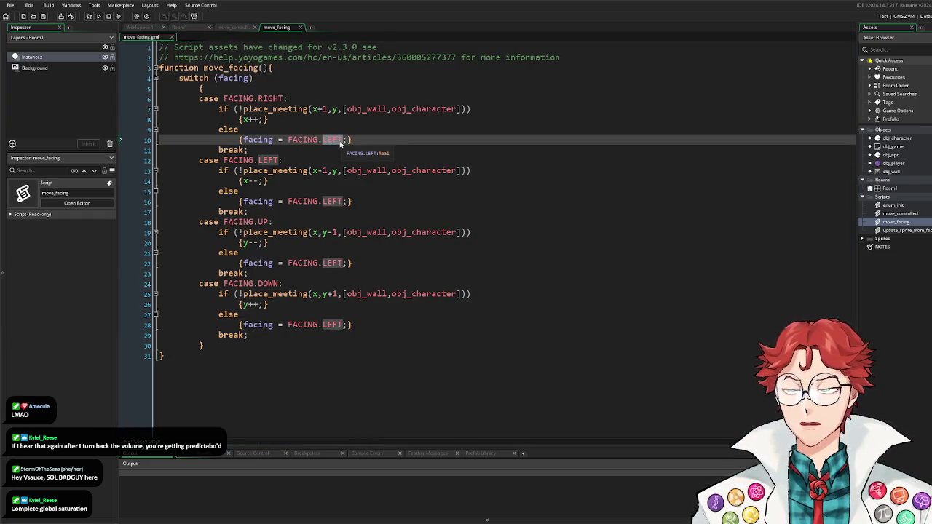
{"action": "type", "text": "RIGHT"}
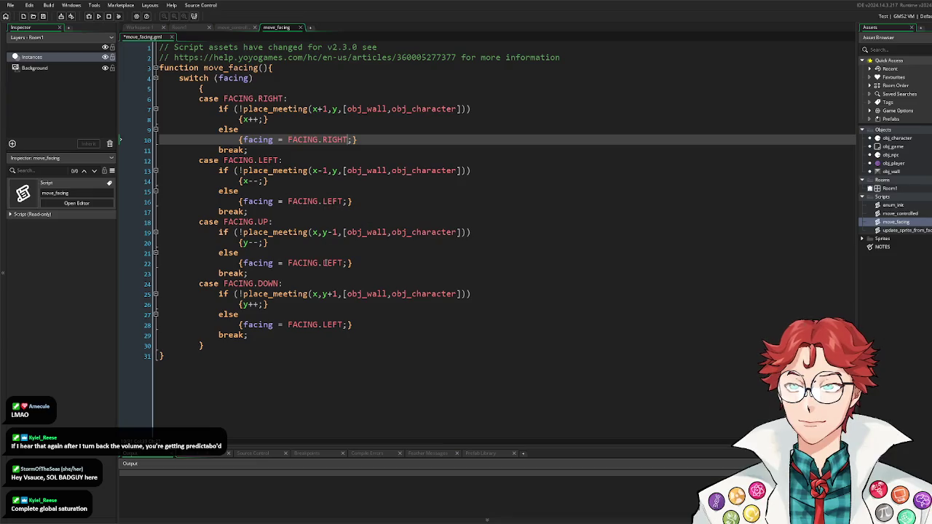
{"action": "left_click_drag", "start_coordinate": [323, 263], "coordinate": [348, 262]}
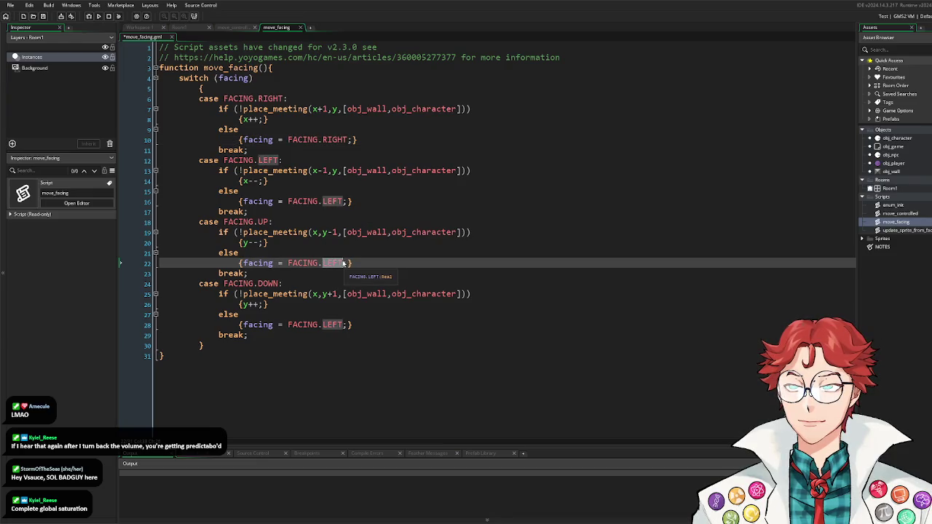
{"action": "type", "text": "UP;"}
{"action": "left_click_drag", "start_coordinate": [322, 325], "coordinate": [343, 325]}
{"action": "type", "text": "DOWN"}
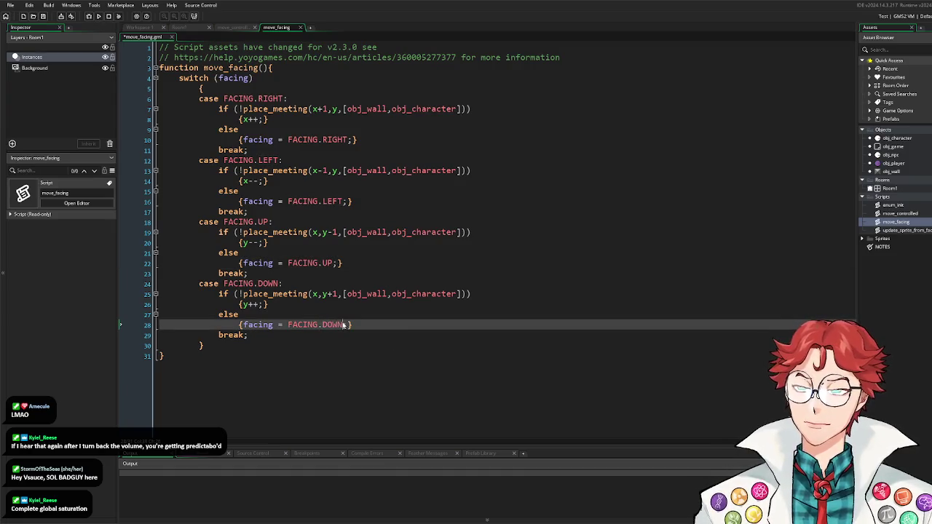
Step: Save move_facing and run the game to test movement
{"action": "key", "text": "ctrl+s"}
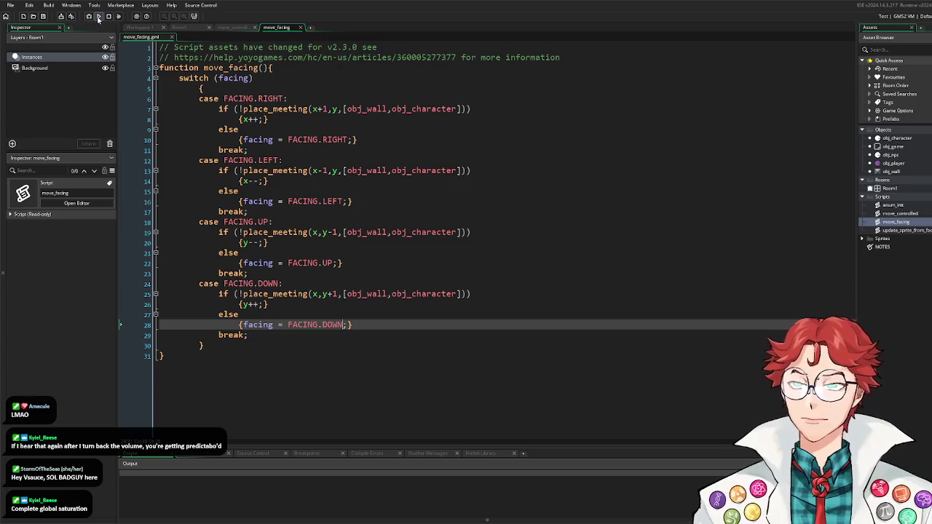
{"action": "left_click", "coordinate": [99, 16]}
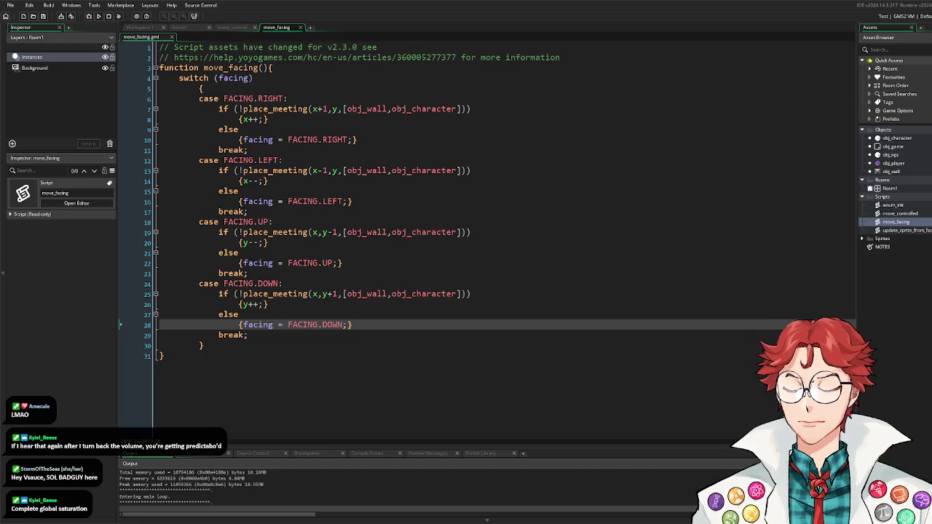
{"action": "double_click", "coordinate": [893, 164]}
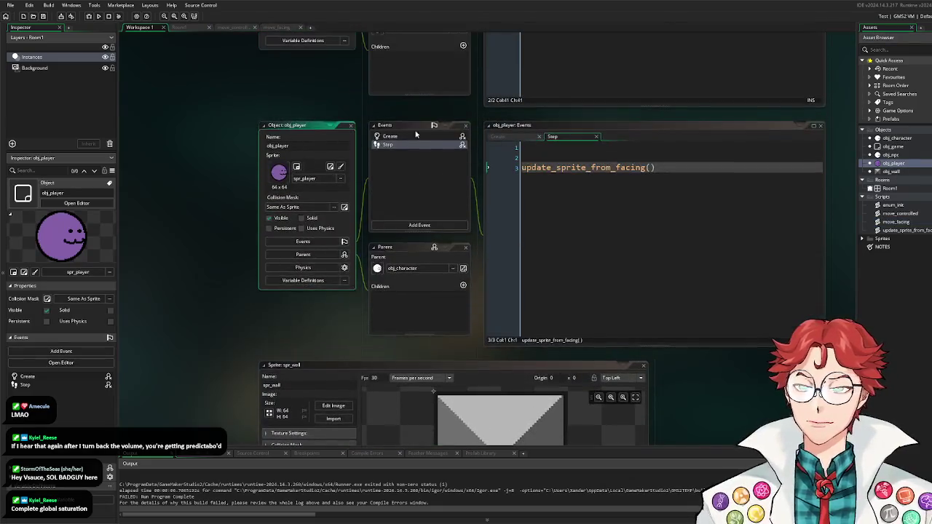
Step: Add event_inherited(); to obj_player's Create event
{"action": "left_click", "coordinate": [418, 139]}
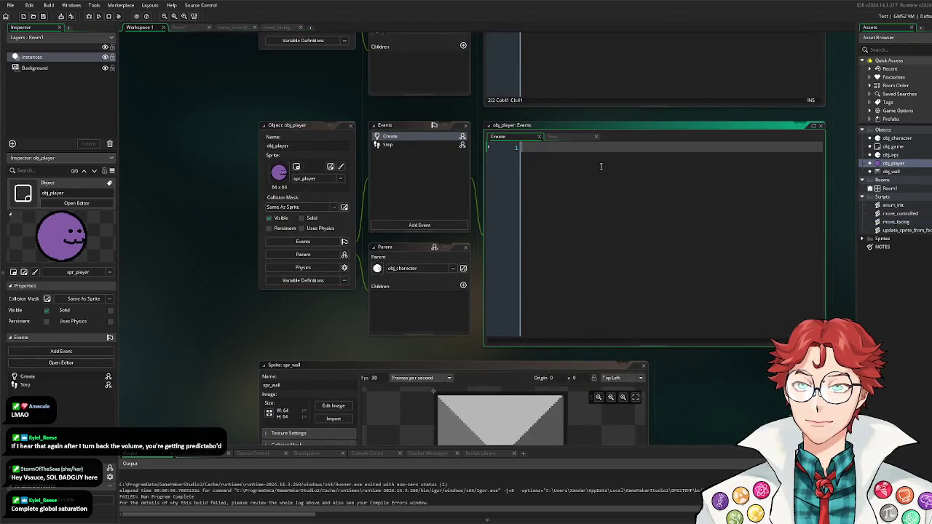
{"action": "type", "text": "event"}
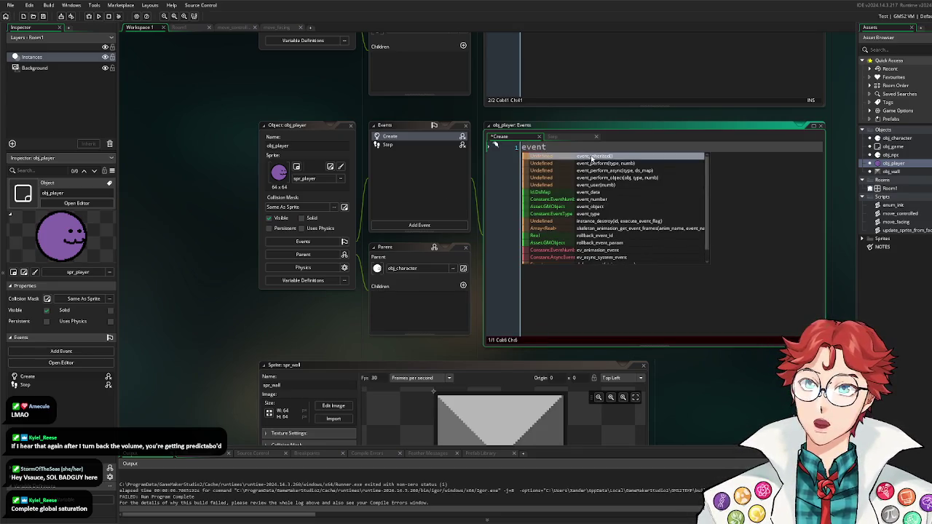
{"action": "left_click", "coordinate": [591, 156]}
{"action": "type", "text": ";"}
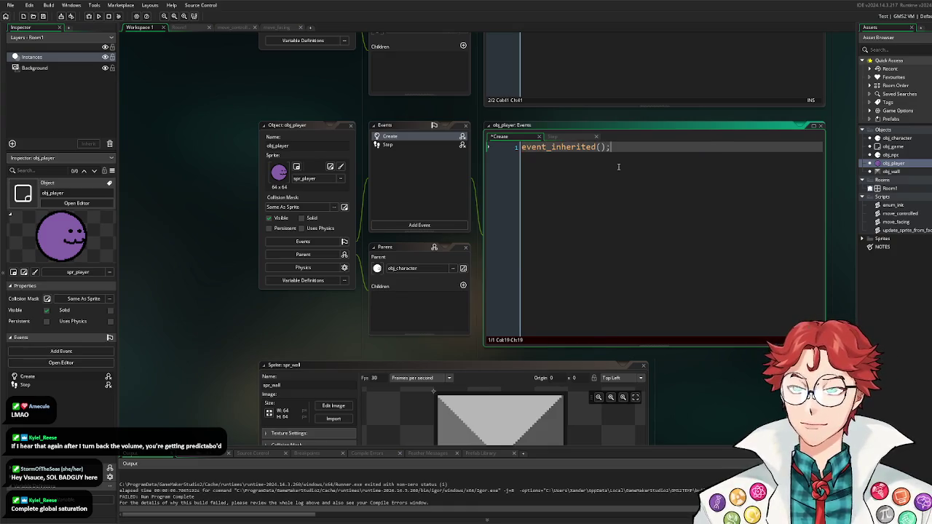
Step: Select an npc instance in Room1 and build and run the game
{"action": "double_click", "coordinate": [900, 156]}
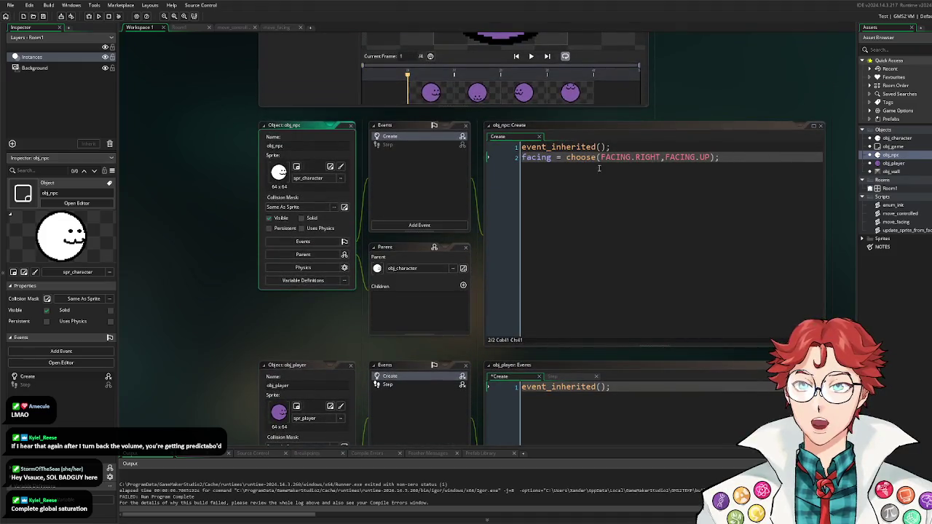
{"action": "double_click", "coordinate": [890, 189]}
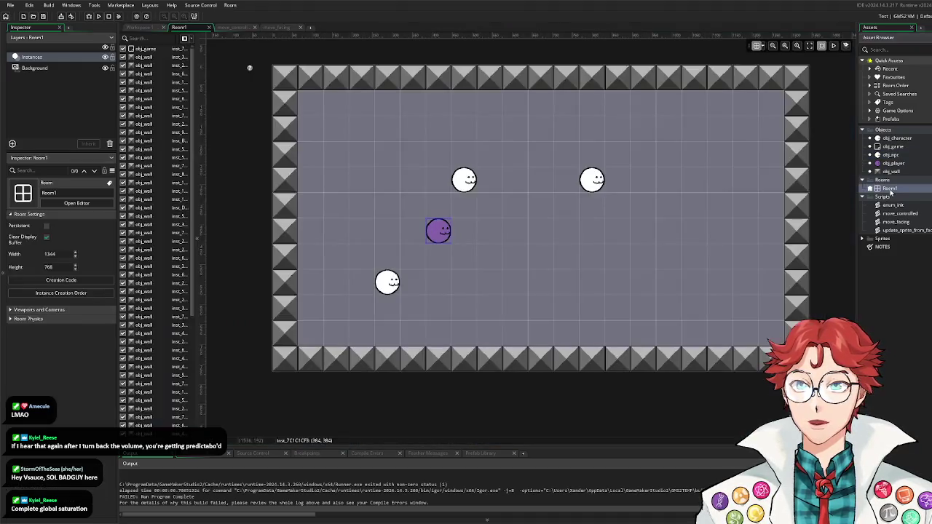
{"action": "left_click", "coordinate": [473, 183]}
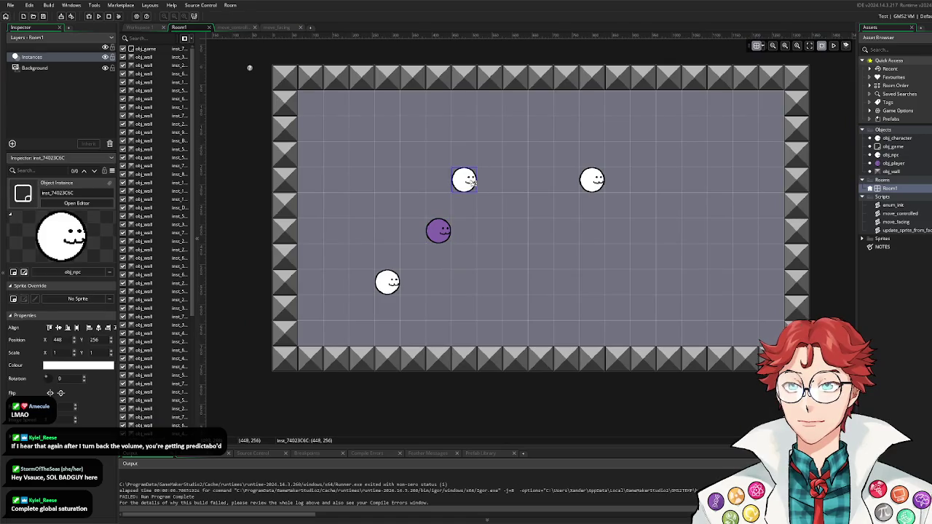
{"action": "left_click", "coordinate": [593, 181]}
{"action": "left_click", "coordinate": [391, 286]}
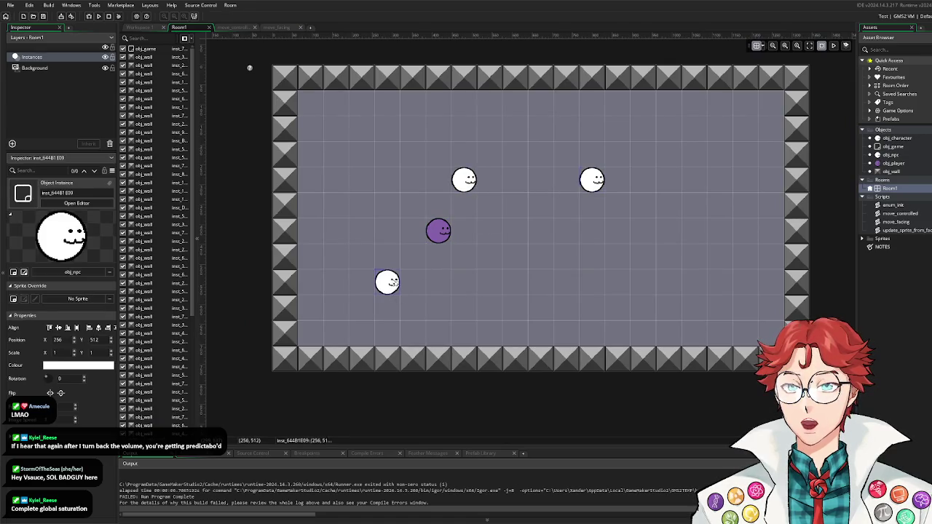
{"action": "left_click", "coordinate": [99, 16]}
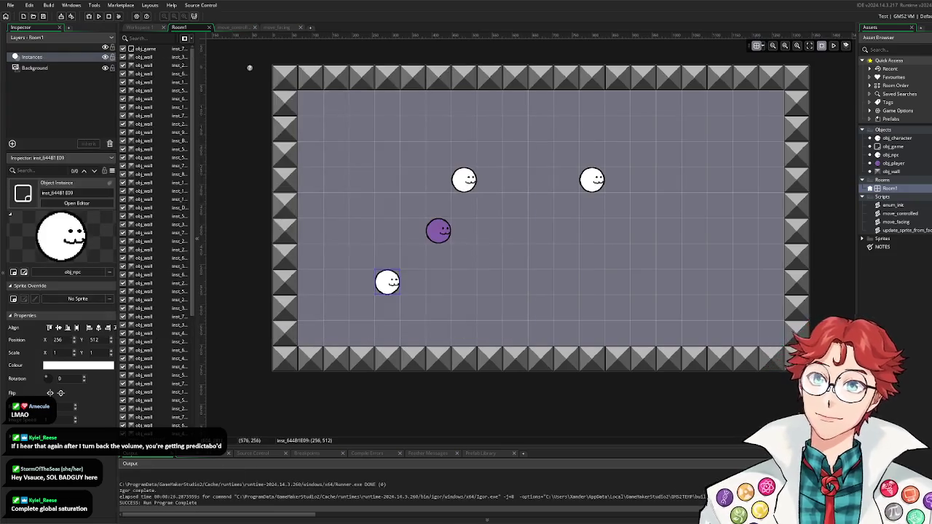
Step: Close the running game to return to the move_facing script
{"action": "left_click", "coordinate": [283, 27]}
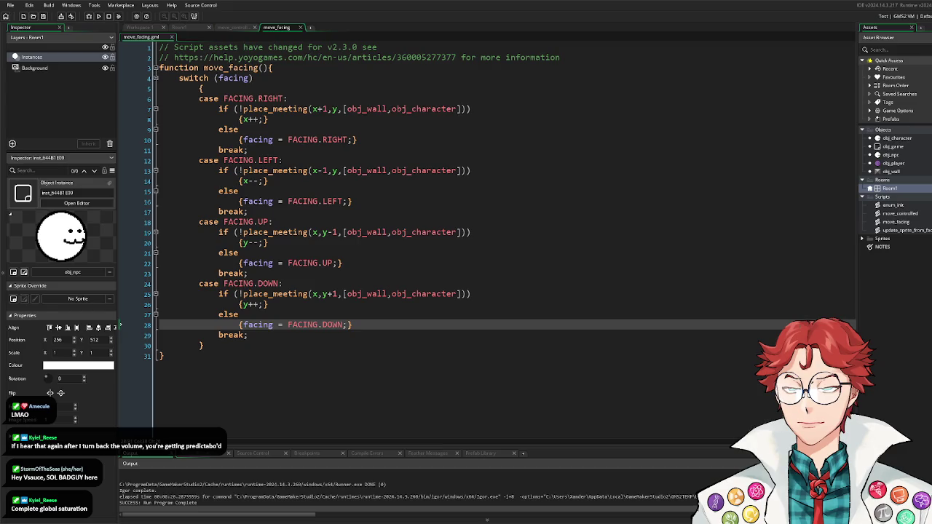
Step: Reverse move_facing's blocked facings: RIGHT to LEFT, LEFT to RIGHT, UP to DOWN, DOWN to UP
{"action": "mouse_move", "coordinate": [426, 172]}
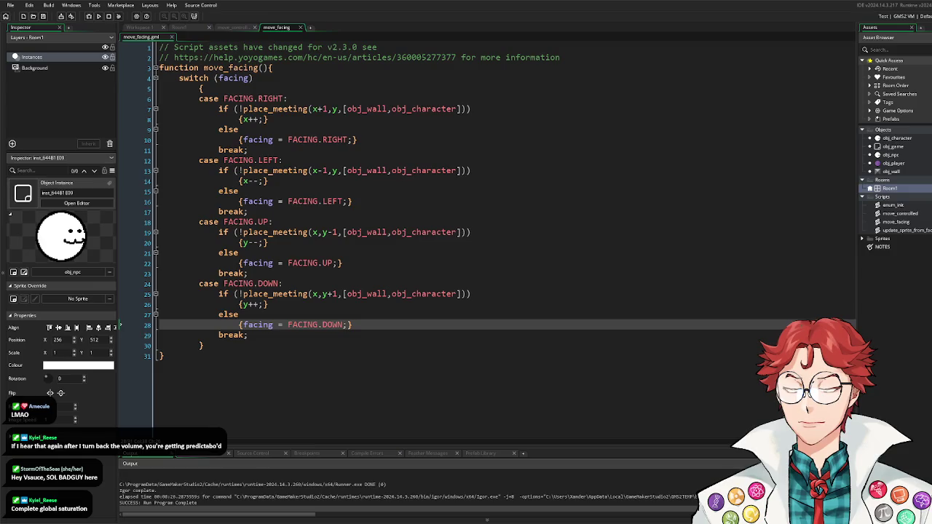
{"action": "double_click", "coordinate": [335, 139]}
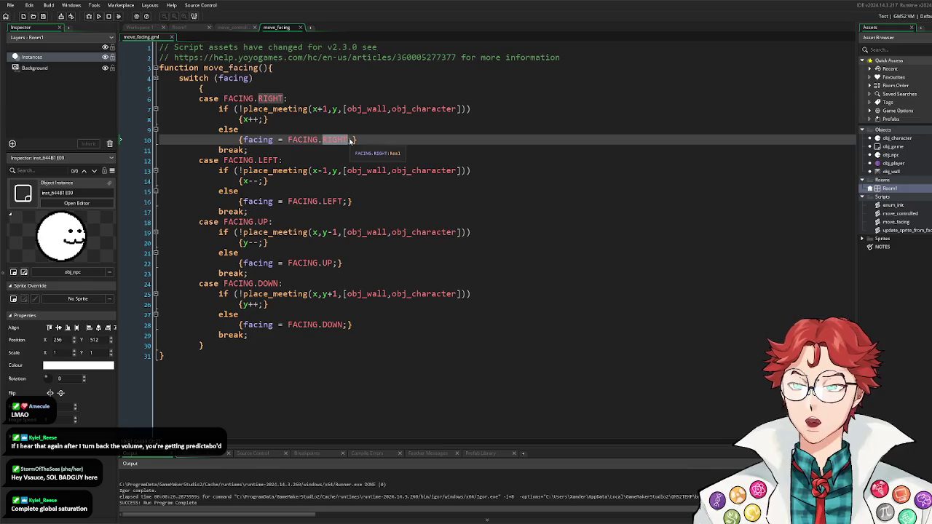
{"action": "type", "text": "LEFT"}
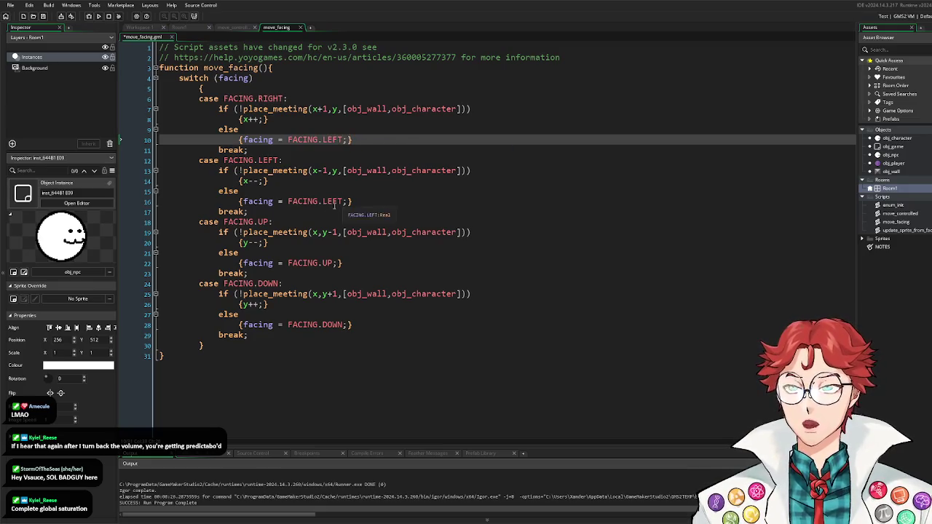
{"action": "left_click_drag", "start_coordinate": [322, 201], "coordinate": [345, 208]}
{"action": "type", "text": "RIGHT"}
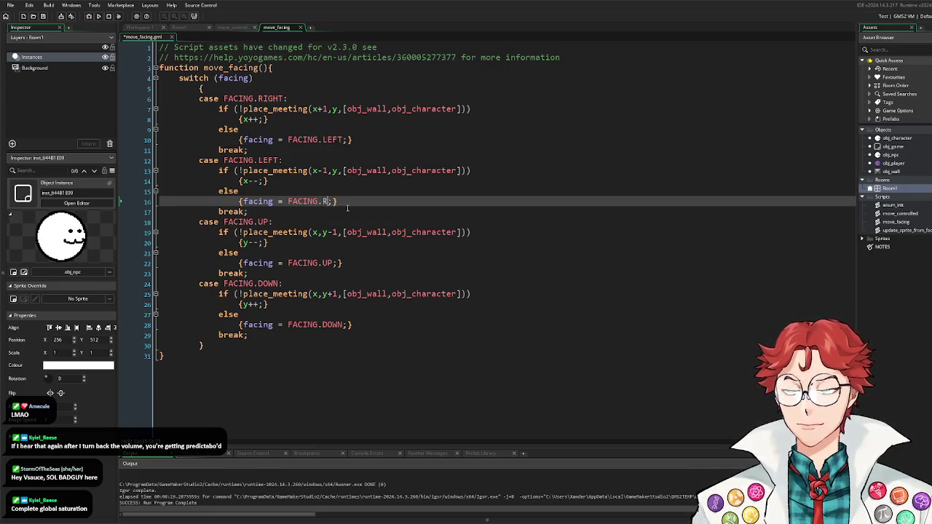
{"action": "double_click", "coordinate": [328, 263]}
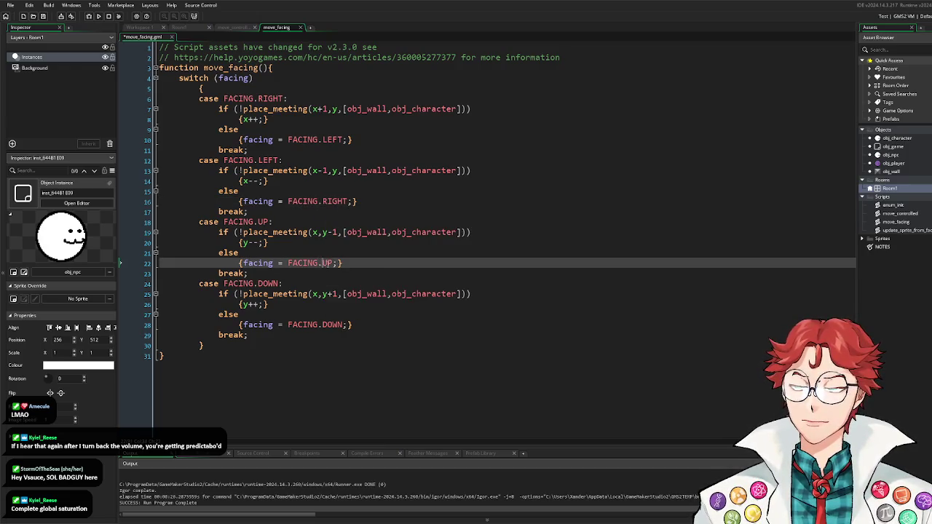
{"action": "type", "text": "DOWN"}
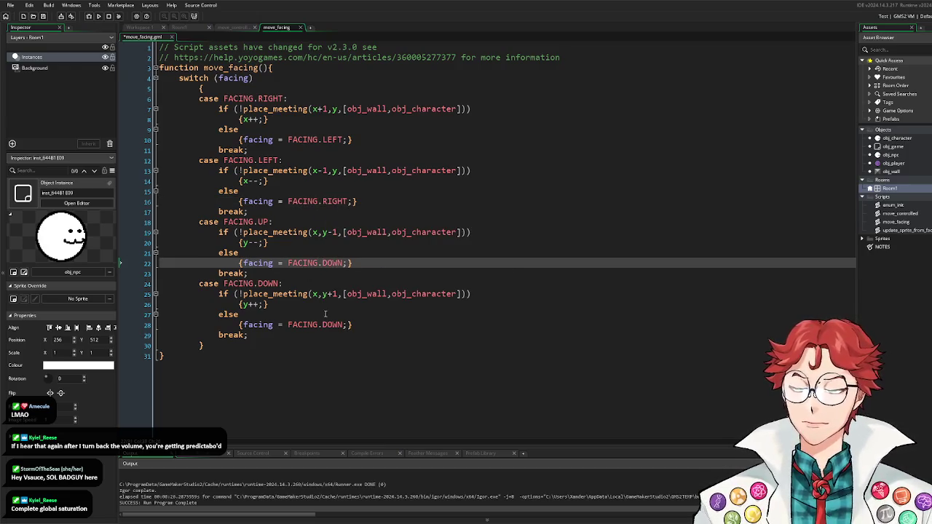
{"action": "double_click", "coordinate": [332, 325]}
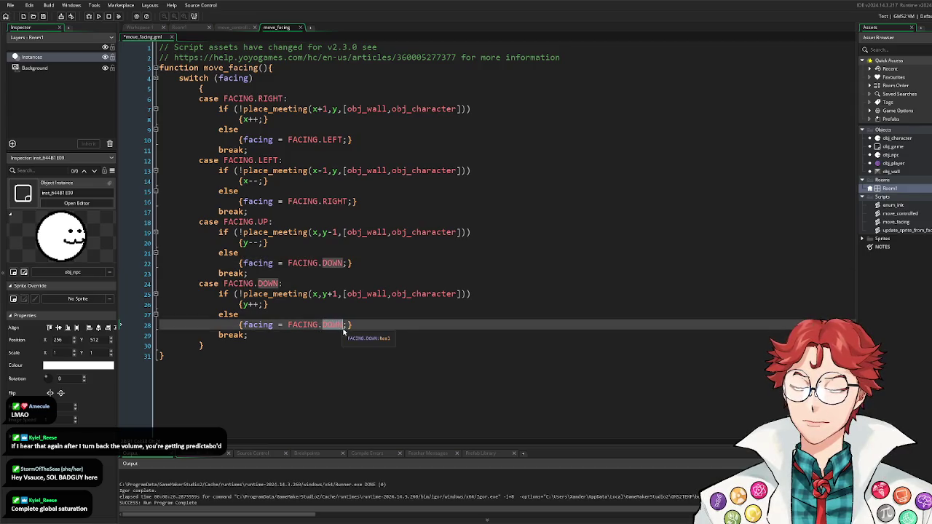
{"action": "type", "text": "UP"}
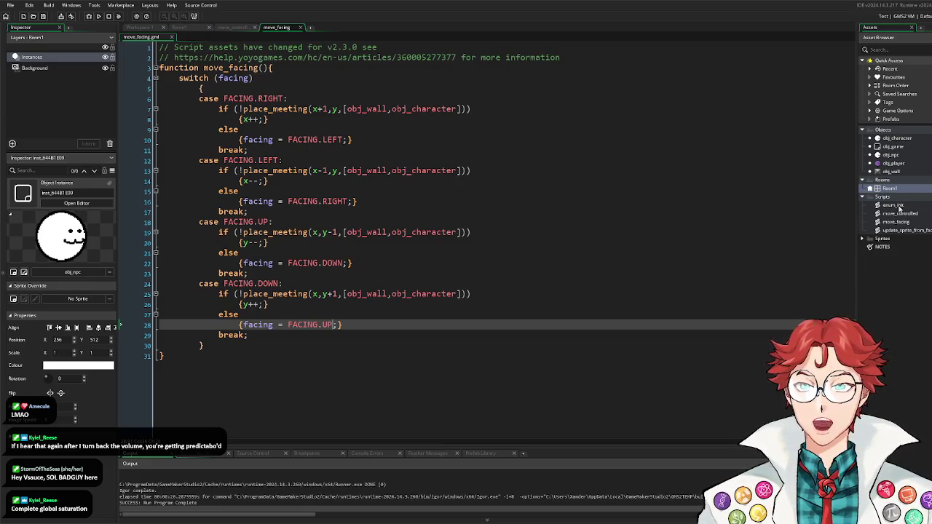
{"action": "double_click", "coordinate": [903, 214]}
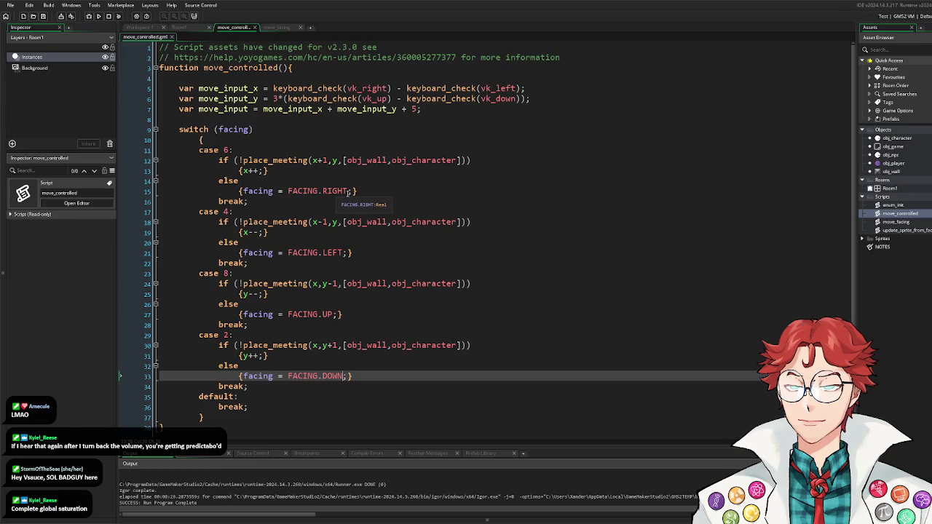
Step: Move facing = FACING.RIGHT into case 6's if-block after x++ and delete the empty else branch
{"action": "left_click_drag", "start_coordinate": [352, 191], "coordinate": [244, 191]}
{"action": "key", "text": "ctrl+c"}
{"action": "key", "text": "BackSpace"}
{"action": "left_click", "coordinate": [265, 171]}
{"action": "key", "text": "Return"}
{"action": "key", "text": "ctrl+v"}
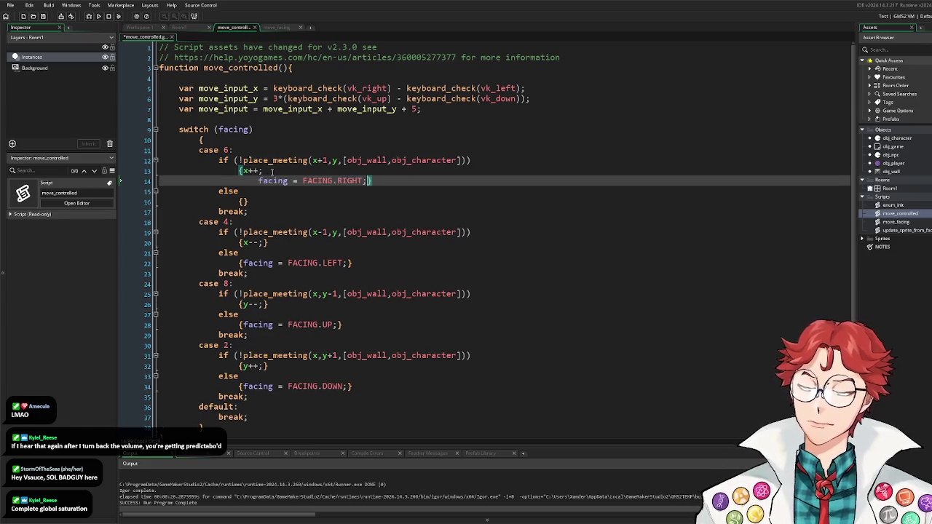
{"action": "left_click", "coordinate": [259, 180]}
{"action": "key", "text": "BackSpace"}
{"action": "left_click", "coordinate": [243, 170]}
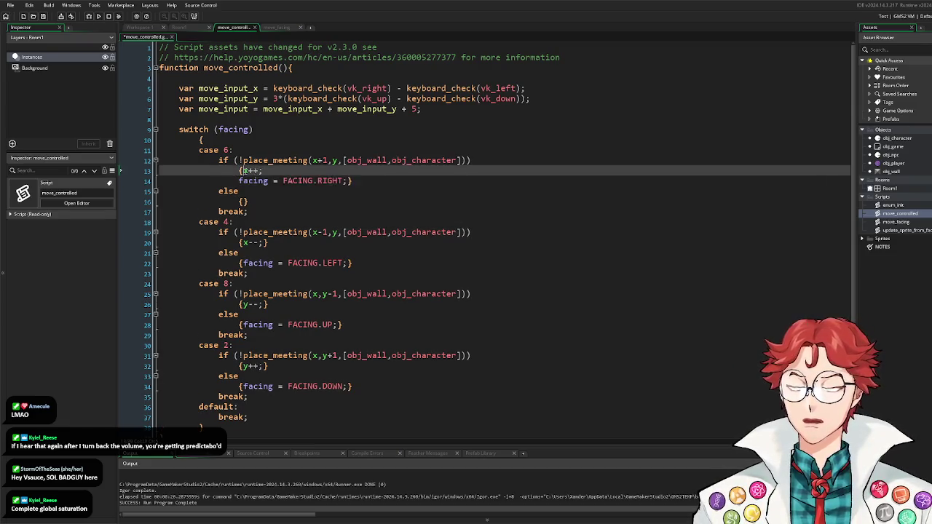
{"action": "key", "text": "Return"}
{"action": "key", "text": "BackSpace"}
{"action": "left_click", "coordinate": [347, 190]}
{"action": "key", "text": "BackSpace"}
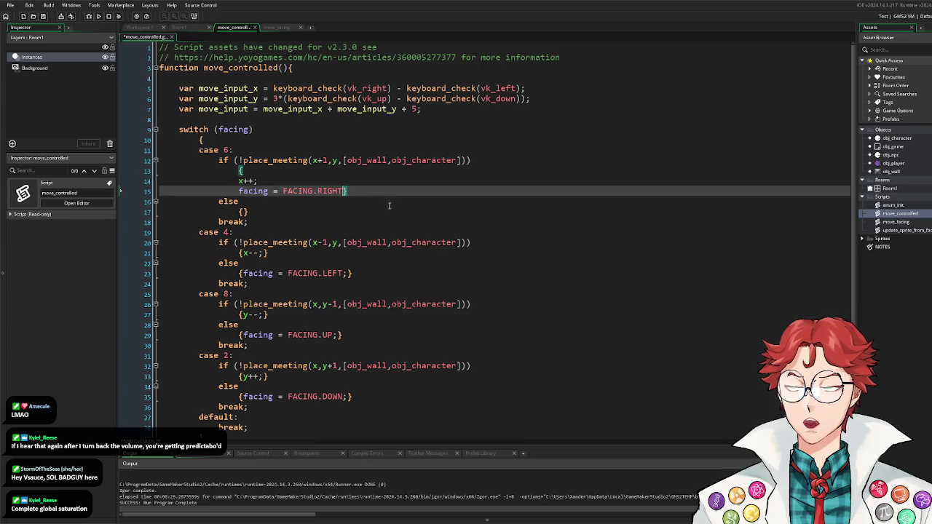
{"action": "type", "text": ";"}
{"action": "key", "text": "Return"}
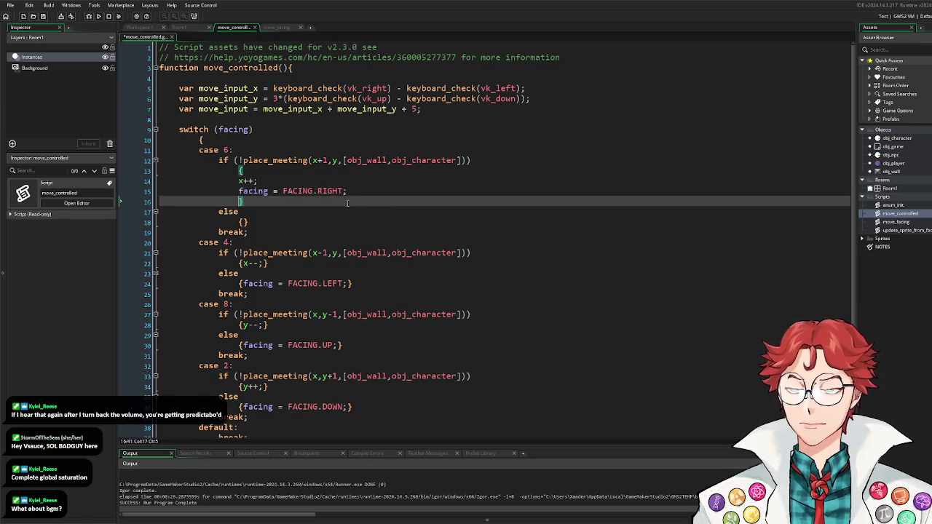
{"action": "left_click_drag", "start_coordinate": [250, 222], "coordinate": [161, 211]}
{"action": "key", "text": "BackSpace"}
Step: Copy case 6's rebuilt block and paste it over the old lines in cases 4, 8 and 2
{"action": "left_click_drag", "start_coordinate": [244, 202], "coordinate": [227, 191]}
{"action": "mouse_move", "coordinate": [127, 189]}
{"action": "left_mouse_down"}
{"action": "mouse_move", "coordinate": [155, 181]}
{"action": "mouse_move", "coordinate": [151, 173]}
{"action": "left_mouse_up"}
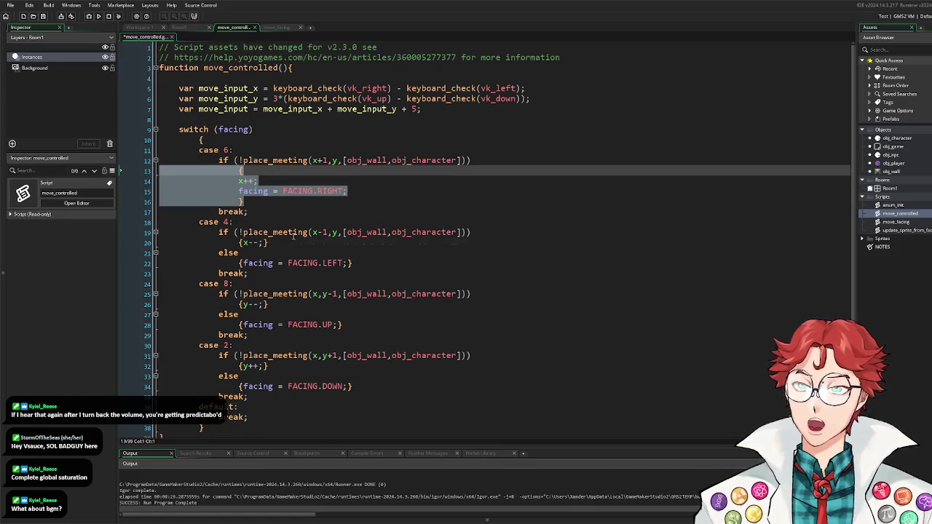
{"action": "key", "text": "ctrl+c"}
{"action": "mouse_move", "coordinate": [365, 267]}
{"action": "left_mouse_down"}
{"action": "mouse_move", "coordinate": [130, 249]}
{"action": "mouse_move", "coordinate": [122, 238]}
{"action": "left_mouse_up"}
{"action": "key", "text": "ctrl+v"}
{"action": "mouse_move", "coordinate": [343, 335]}
{"action": "left_mouse_down"}
{"action": "mouse_move", "coordinate": [200, 335]}
{"action": "mouse_move", "coordinate": [149, 315]}
{"action": "left_mouse_up"}
{"action": "key", "text": "ctrl+v"}
{"action": "scroll", "coordinate": [306, 331], "scroll_direction": "down", "scroll_amount": 2}
{"action": "mouse_move", "coordinate": [364, 361]}
{"action": "left_mouse_down"}
{"action": "mouse_move", "coordinate": [240, 360]}
{"action": "mouse_move", "coordinate": [128, 336]}
{"action": "left_mouse_up"}
{"action": "key", "text": "ctrl+v"}
{"action": "scroll", "coordinate": [187, 330], "scroll_direction": "up", "scroll_amount": 1}
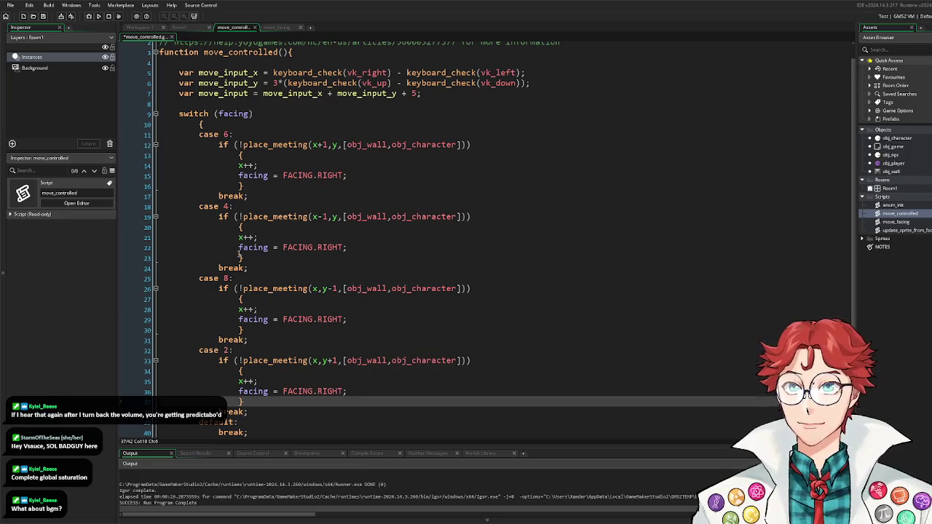
{"action": "left_click", "coordinate": [248, 238]}
Step: Change the movement statements to x-- in case 4, y-- in case 8 and y++ in case 2
{"action": "key", "text": "BackSpace"}
{"action": "key", "text": "Delete"}
{"action": "type", "text": "--"}
{"action": "left_click", "coordinate": [254, 310]}
{"action": "key", "text": "BackSpace"}
{"action": "key", "text": "BackSpace"}
{"action": "key", "text": "BackSpace"}
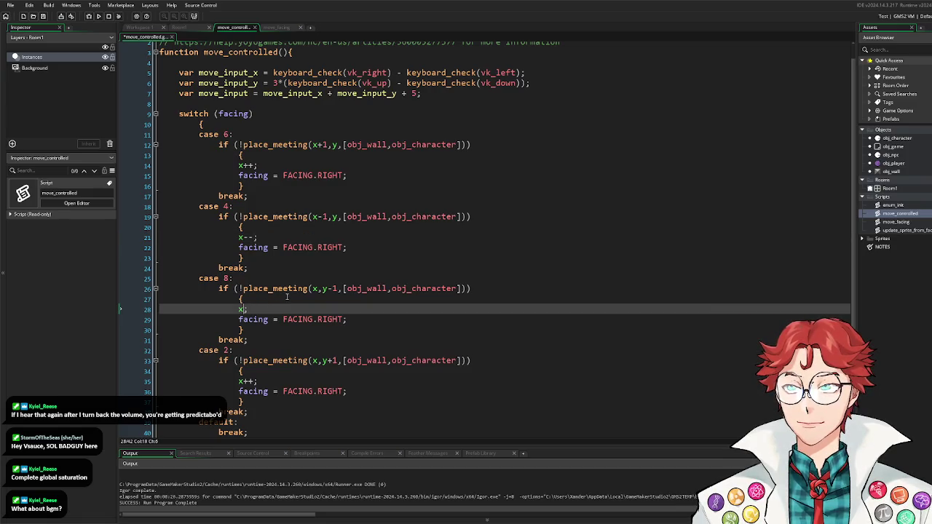
{"action": "type", "text": "y--"}
{"action": "scroll", "coordinate": [277, 313], "scroll_direction": "down", "scroll_amount": 2}
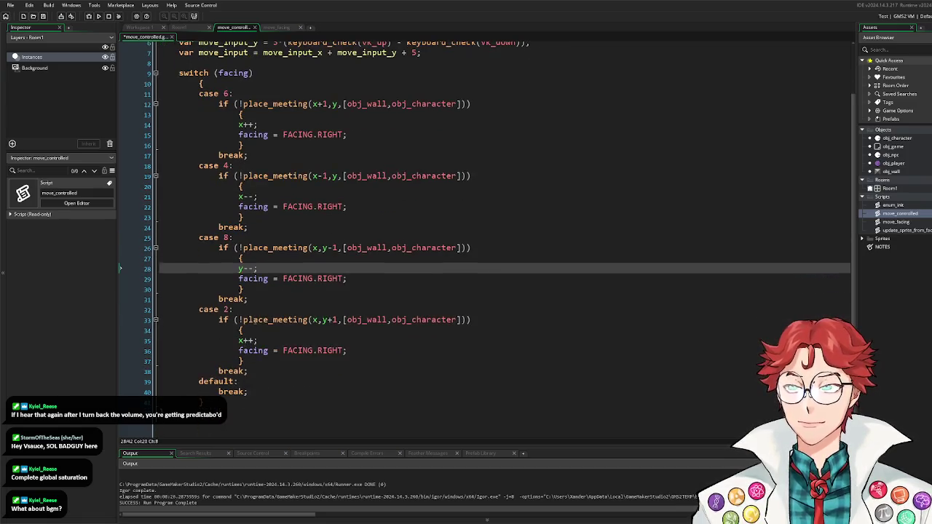
{"action": "left_click", "coordinate": [264, 339]}
{"action": "key", "text": "BackSpace"}
{"action": "key", "text": "BackSpace"}
{"action": "type", "text": "y++"}
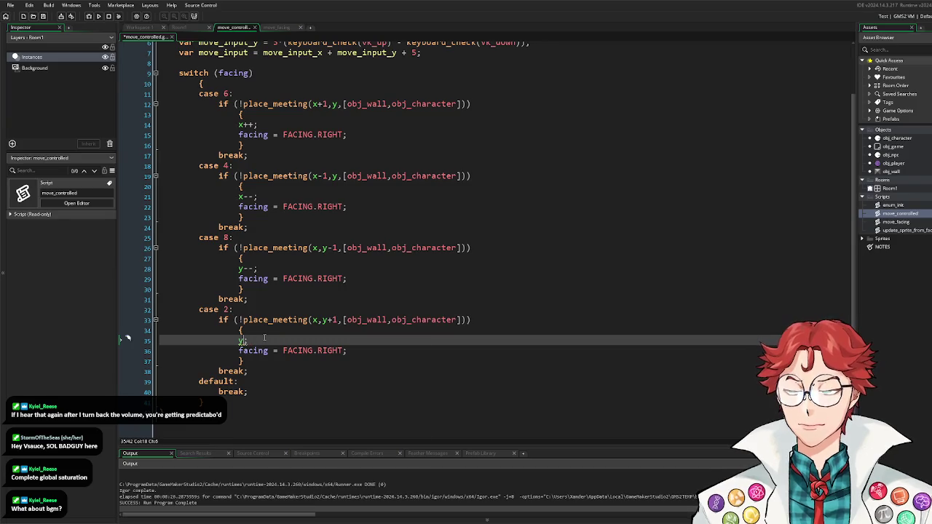
Step: Set the facing values to FACING.DOWN in case 2, FACING.UP in case 8 and FACING.LEFT in case 4
{"action": "left_click_drag", "start_coordinate": [342, 351], "coordinate": [319, 356]}
{"action": "type", "text": "DOWN"}
{"action": "left_click_drag", "start_coordinate": [344, 279], "coordinate": [319, 284]}
{"action": "type", "text": "UP"}
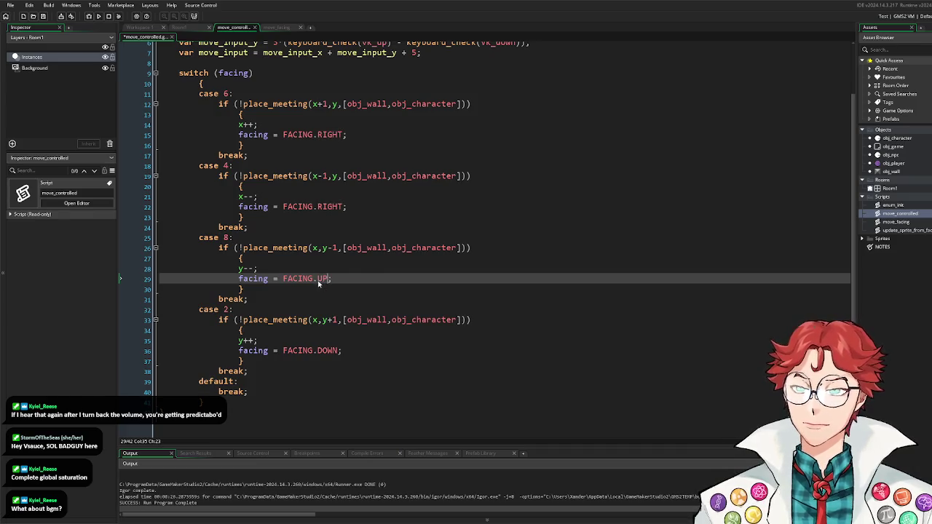
{"action": "left_click_drag", "start_coordinate": [343, 207], "coordinate": [319, 214]}
{"action": "type", "text": "LEFT"}
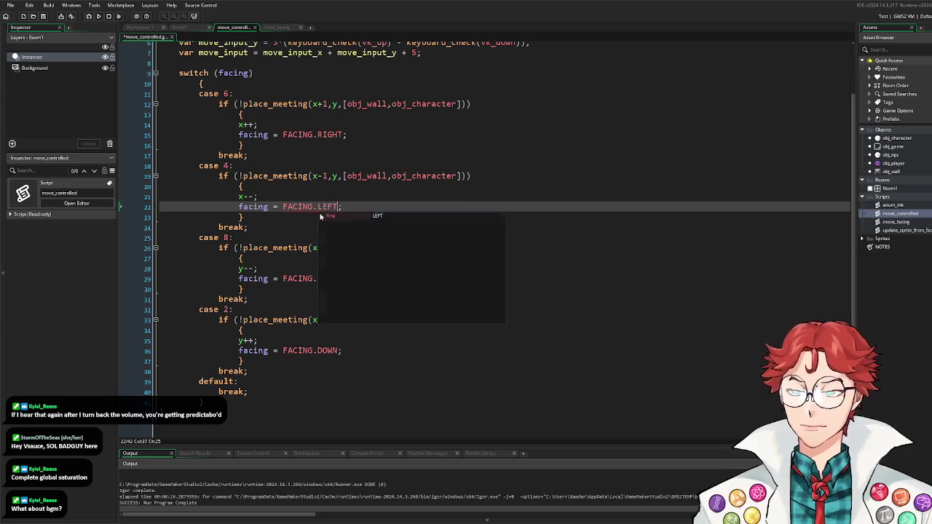
{"action": "left_click", "coordinate": [329, 237]}
{"action": "scroll", "coordinate": [329, 236], "scroll_direction": "up", "scroll_amount": 2}
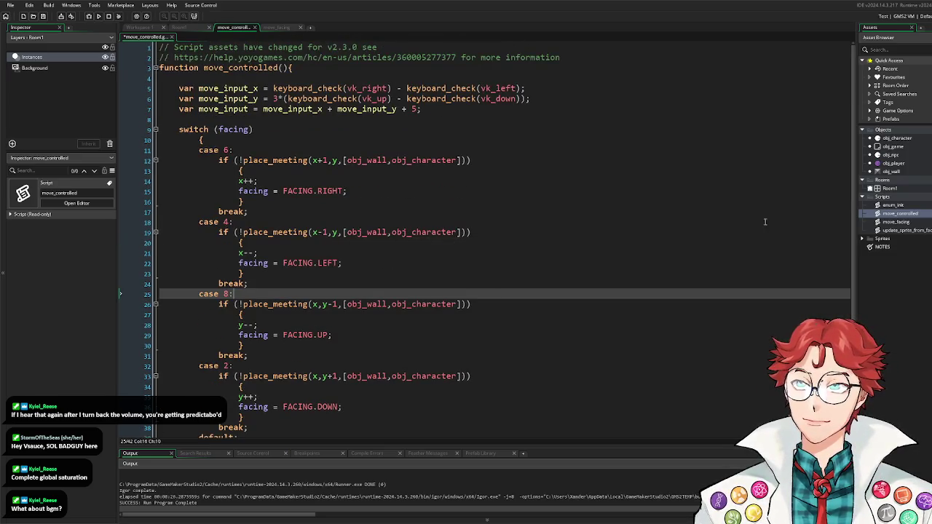
{"action": "left_click", "coordinate": [907, 165]}
Step: Add move_controlled(); above update_sprite_from_facing() in obj_player's Step event, then test-run the game
{"action": "double_click", "coordinate": [907, 166]}
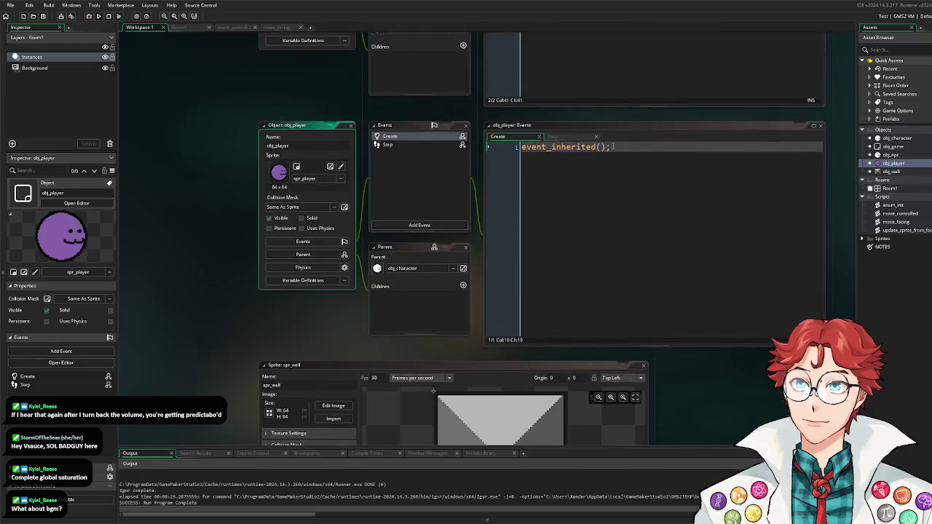
{"action": "left_click", "coordinate": [388, 144]}
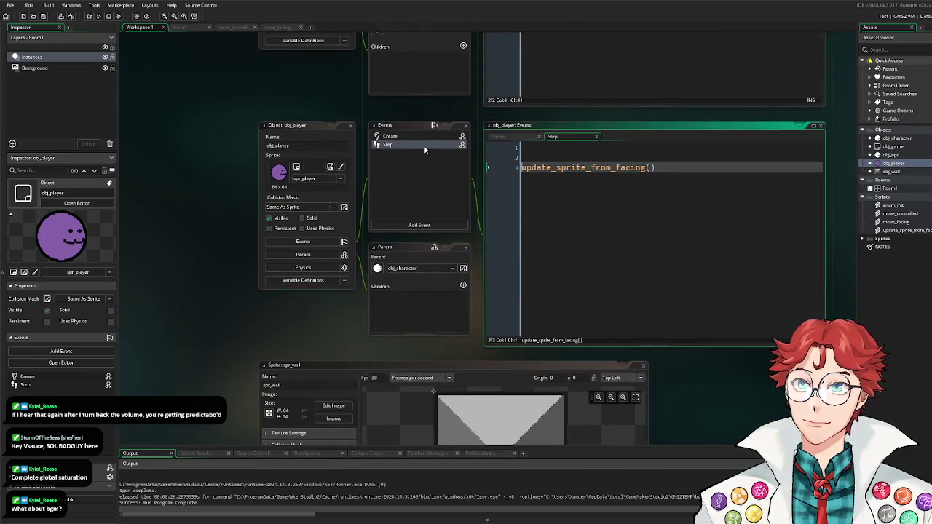
{"action": "left_click", "coordinate": [548, 153]}
{"action": "type", "text": "move_"}
{"action": "type", "text": "contro"}
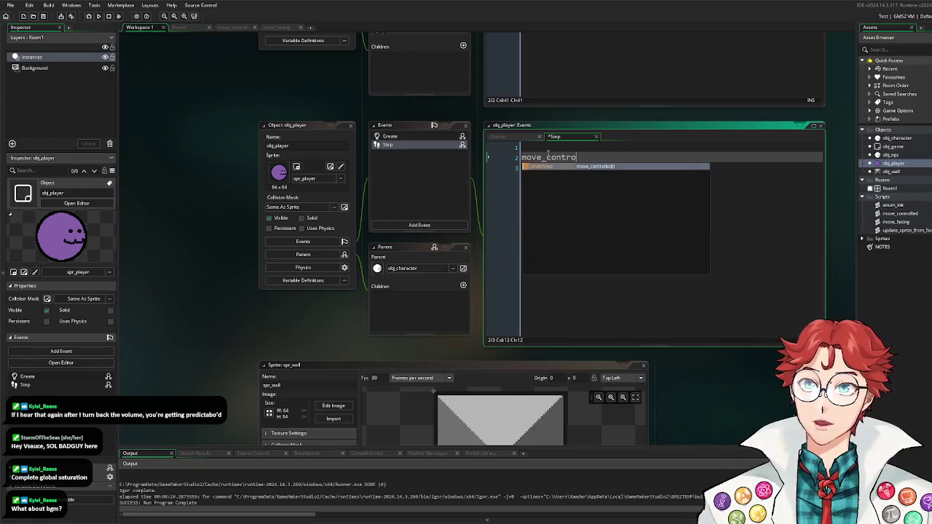
{"action": "key", "text": "Return"}
{"action": "type", "text": "();"}
{"action": "key", "text": "F5"}
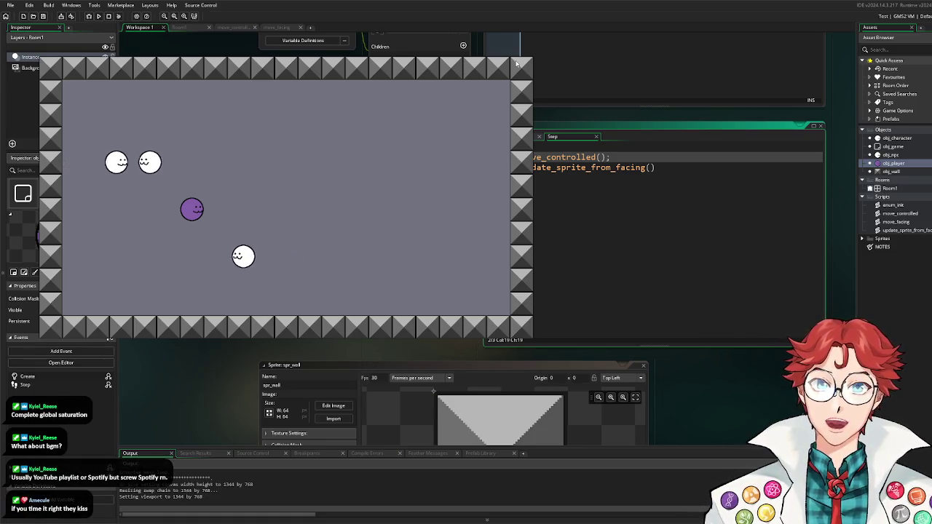
{"action": "key", "text": "Escape"}
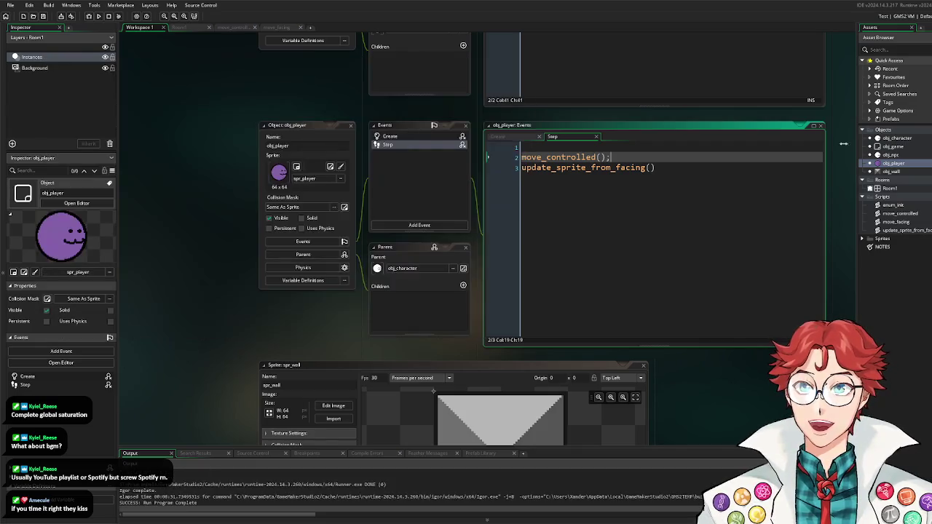
Step: Insert randomise(); on line 1 of obj_game's Game Start event, ahead of enum_init();
{"action": "double_click", "coordinate": [894, 148]}
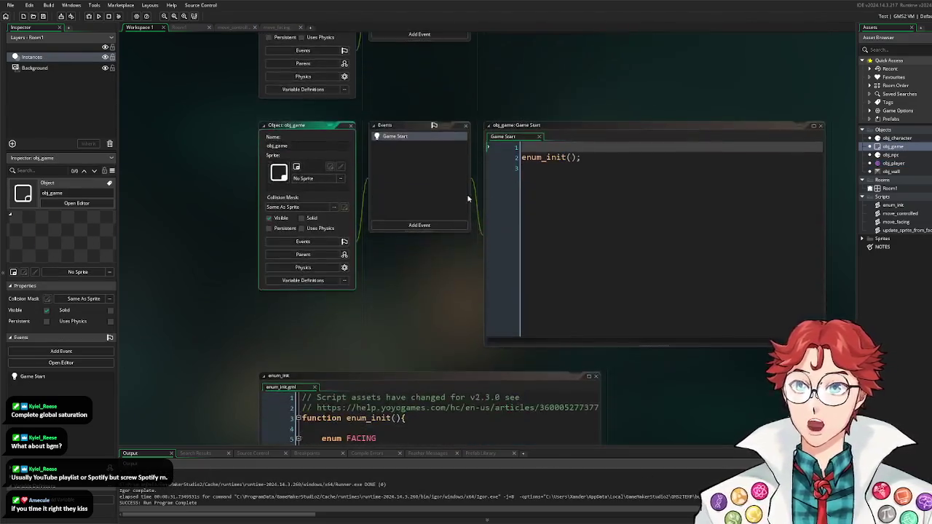
{"action": "left_click", "coordinate": [589, 151]}
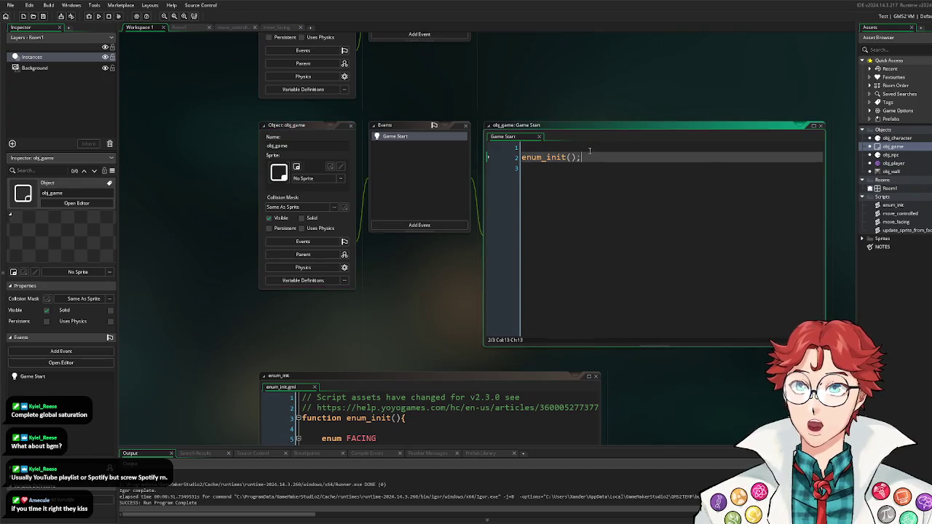
{"action": "type", "text": "random"}
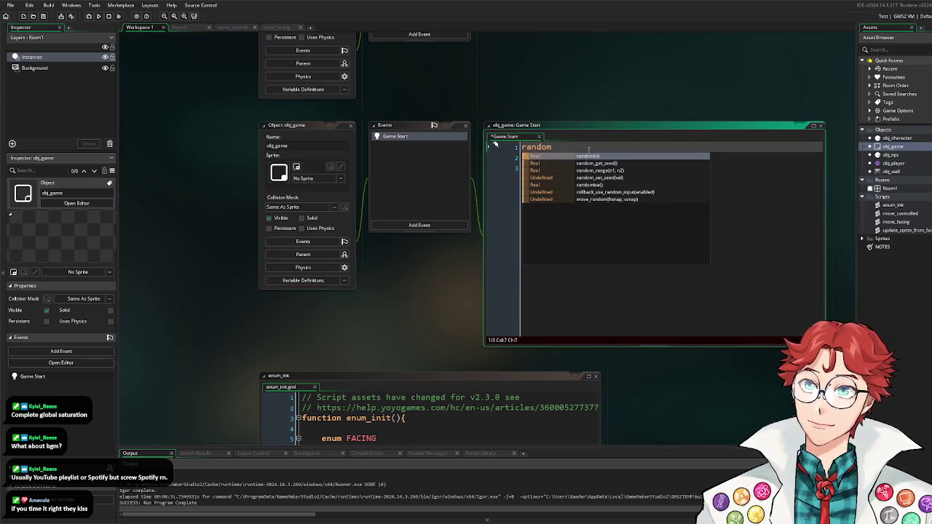
{"action": "type", "text": "ise();"}
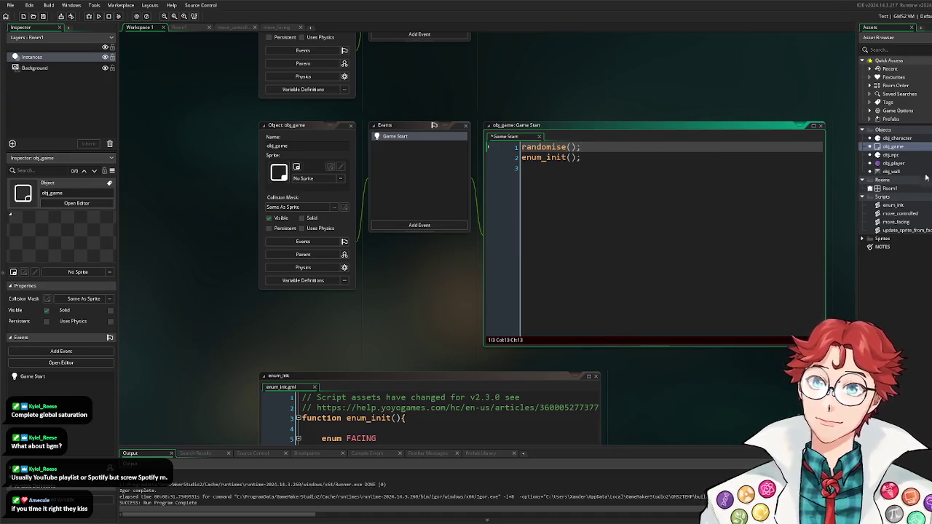
{"action": "double_click", "coordinate": [903, 164]}
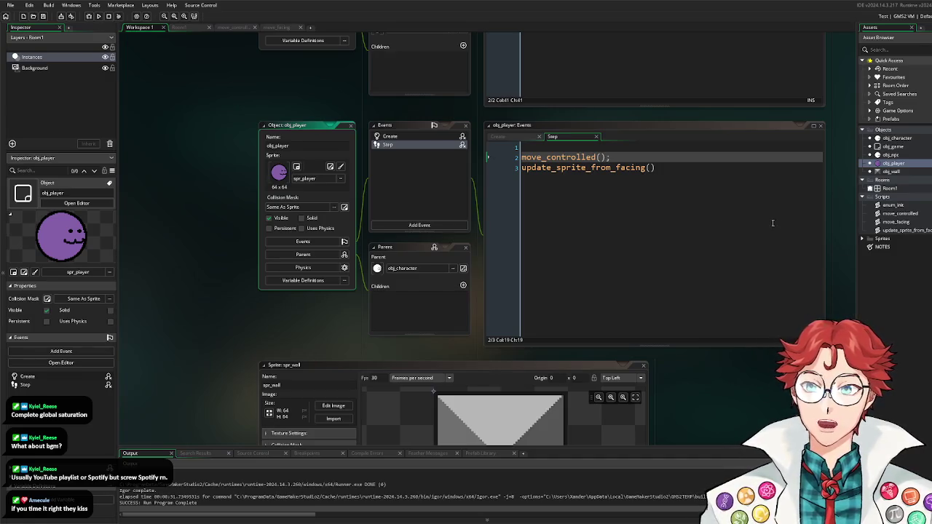
Step: Change switch(facing) to switch(move_input) in move_controlled and save
{"action": "double_click", "coordinate": [909, 214]}
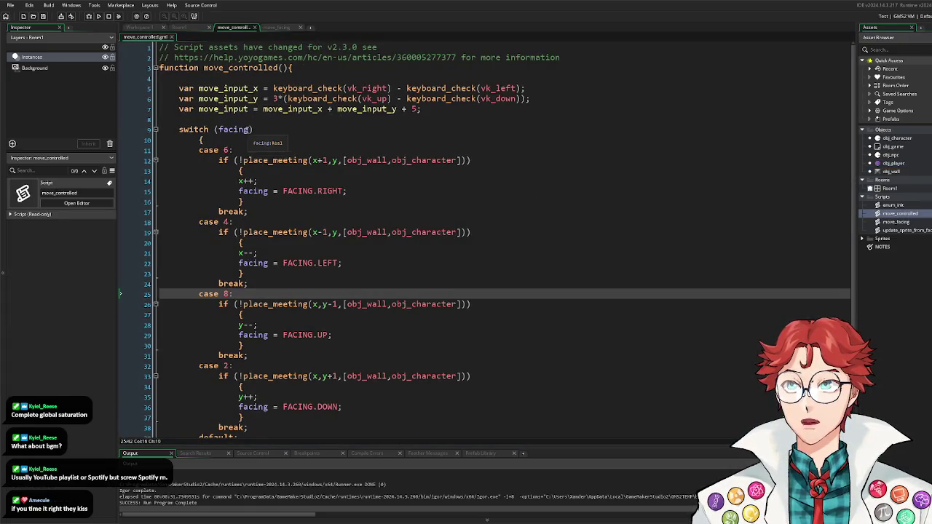
{"action": "left_click", "coordinate": [220, 131]}
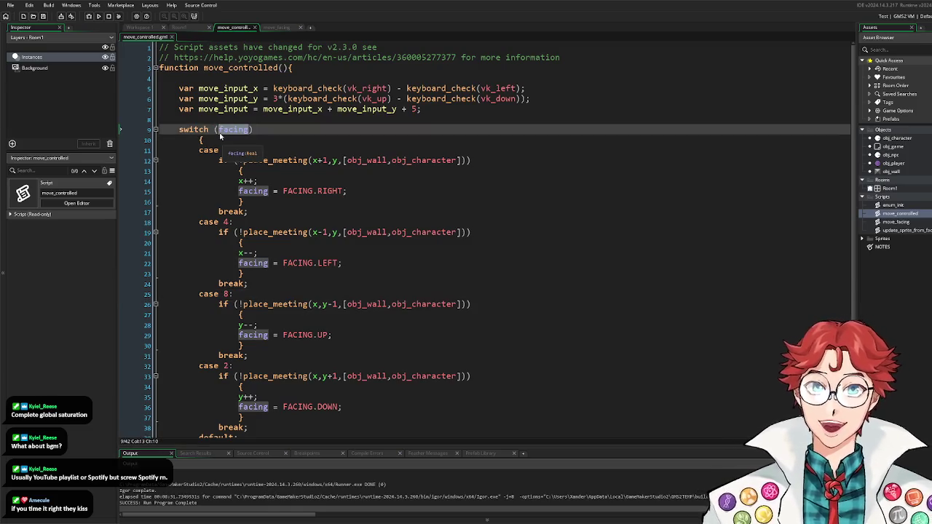
{"action": "double_click", "coordinate": [233, 130]}
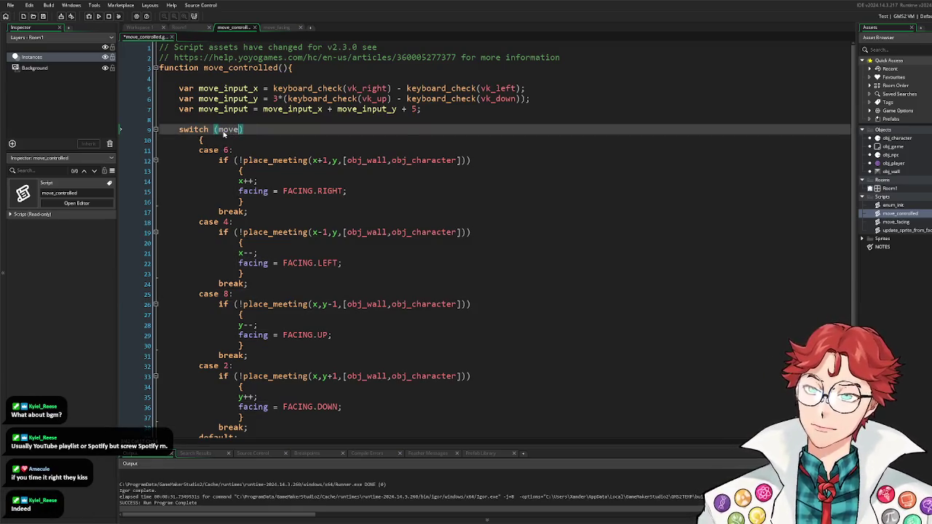
{"action": "type", "text": "move_input"}
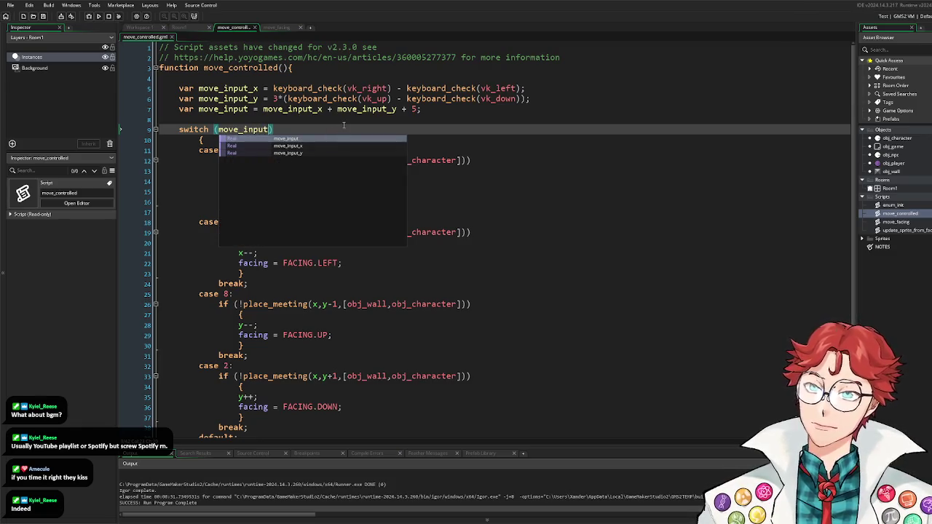
{"action": "key", "text": "ctrl+s"}
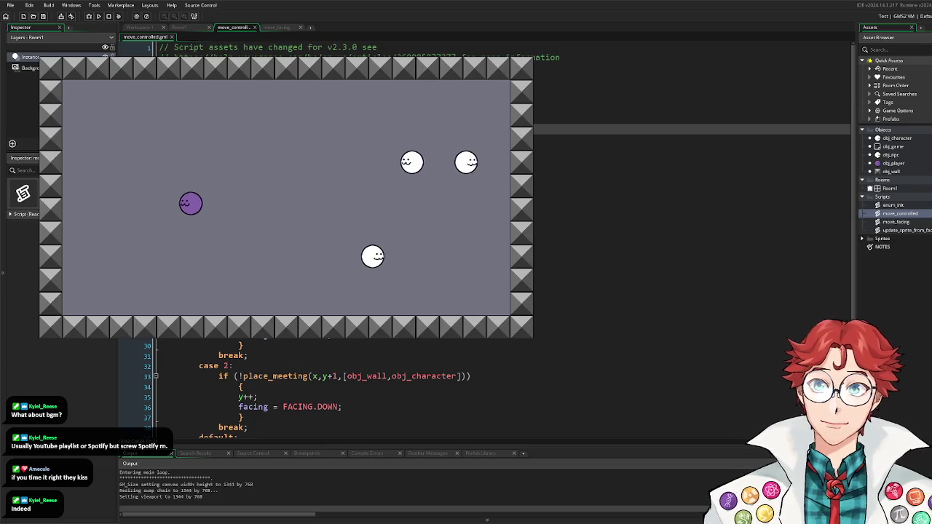
Step: Steer the purple player around the room with the arrow keys, avoiding NPCs, then close the game
{"action": "key", "text": "Right"}
{"action": "key", "text": "Up"}
{"action": "key", "text": "Right"}
{"action": "key", "text": "Up"}
{"action": "key", "text": "Right"}
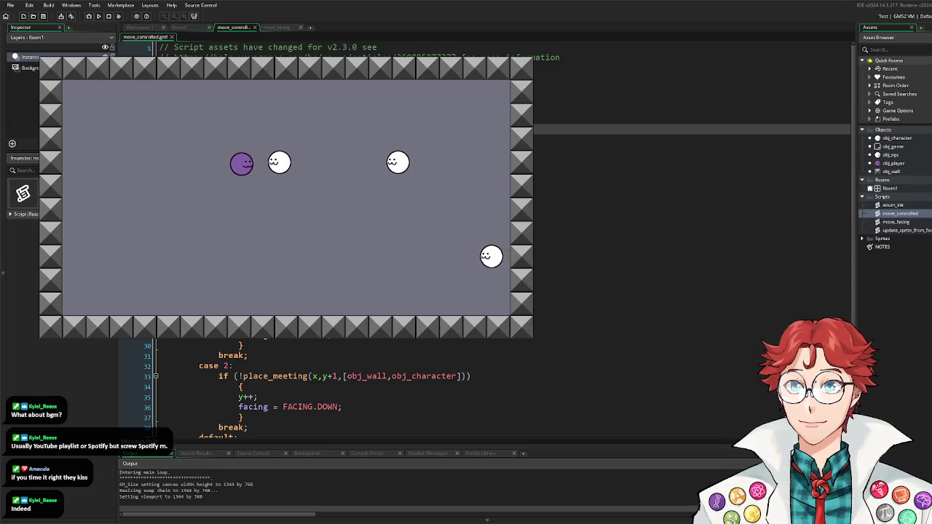
{"action": "key", "text": "Right"}
{"action": "key", "text": "Down"}
{"action": "key", "text": "Right"}
{"action": "key", "text": "Right"}
{"action": "key", "text": "Down"}
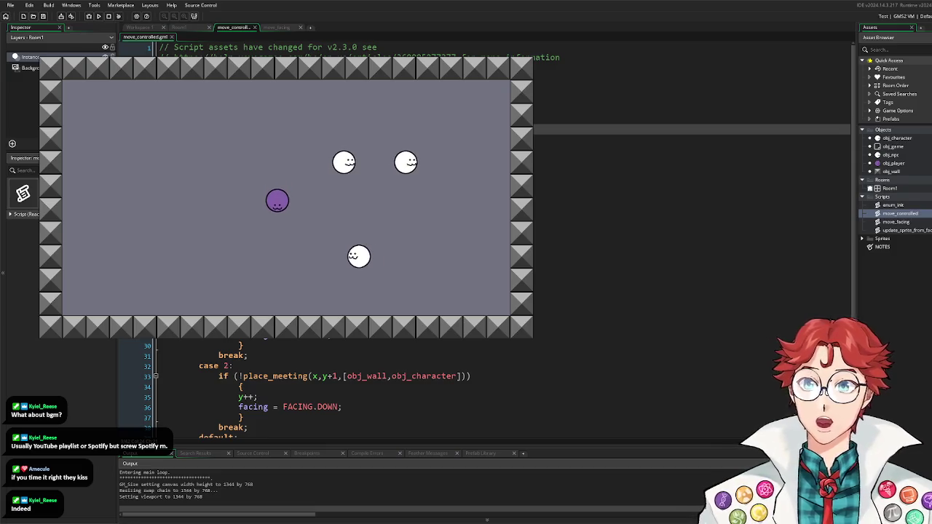
{"action": "key", "text": "Down"}
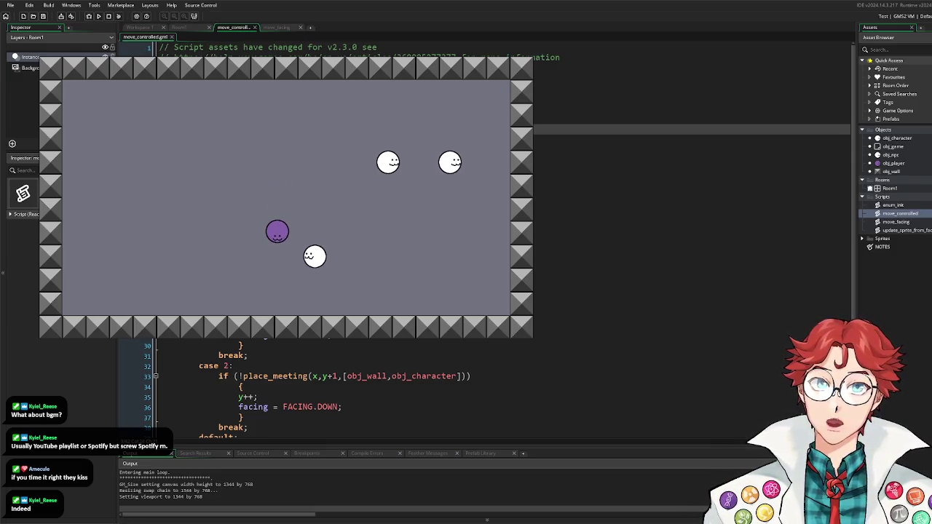
{"action": "key", "text": "Right"}
{"action": "key", "text": "Right"}
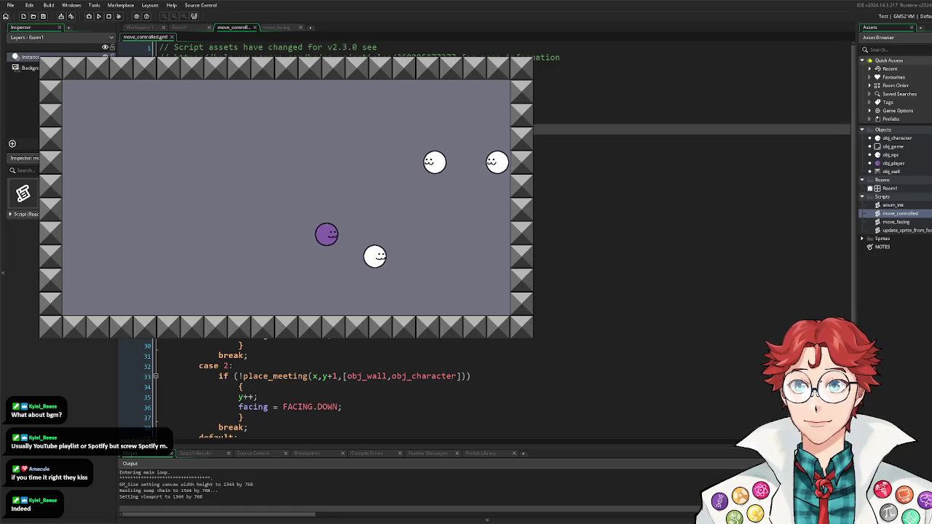
{"action": "key", "text": "Up"}
{"action": "key", "text": "Up"}
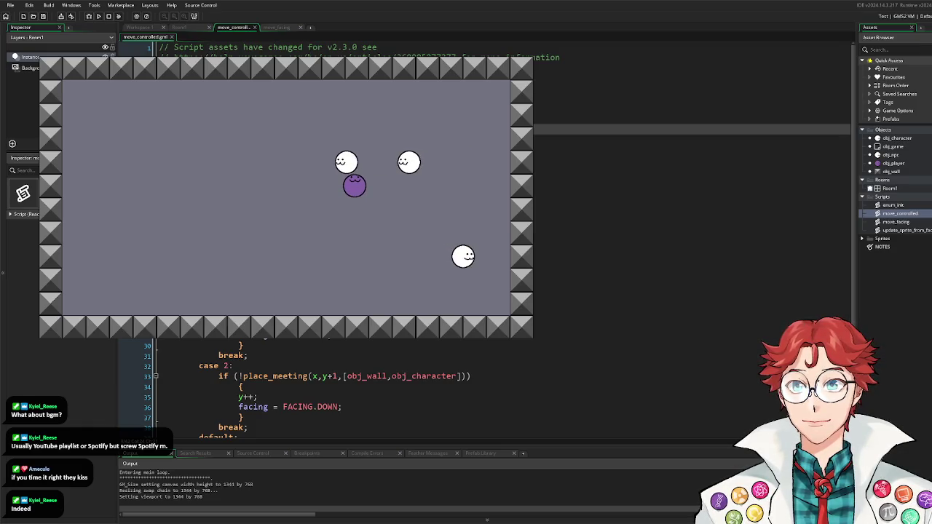
{"action": "key", "text": "Up"}
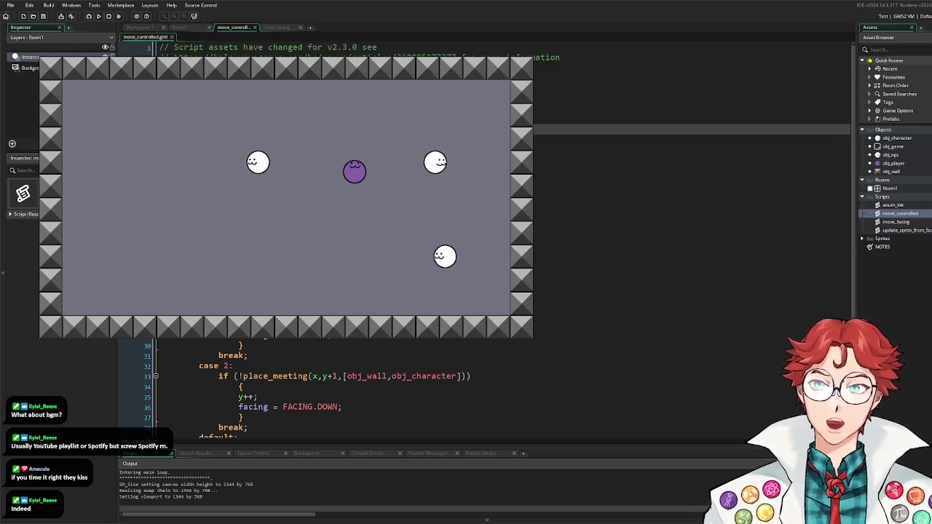
{"action": "key", "text": "Escape"}
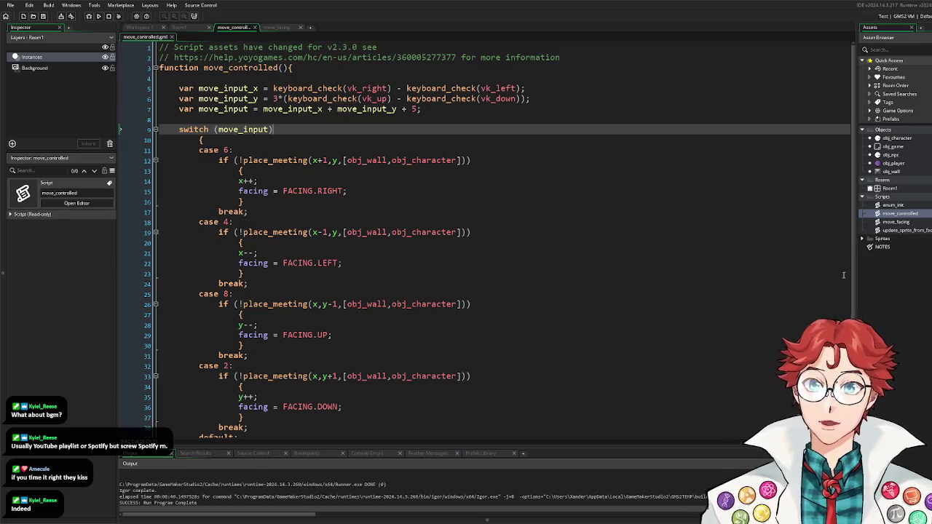
Step: Add #macro GRID_SIZE 64 and #macro TURN_TIME 16 below enum_init in obj_game's Game Start event
{"action": "right_click", "coordinate": [899, 207]}
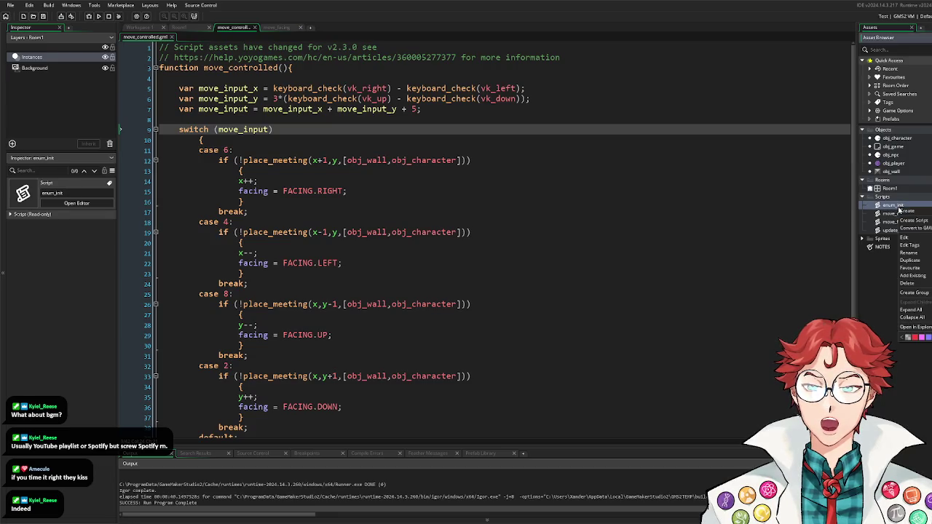
{"action": "left_click", "coordinate": [880, 212]}
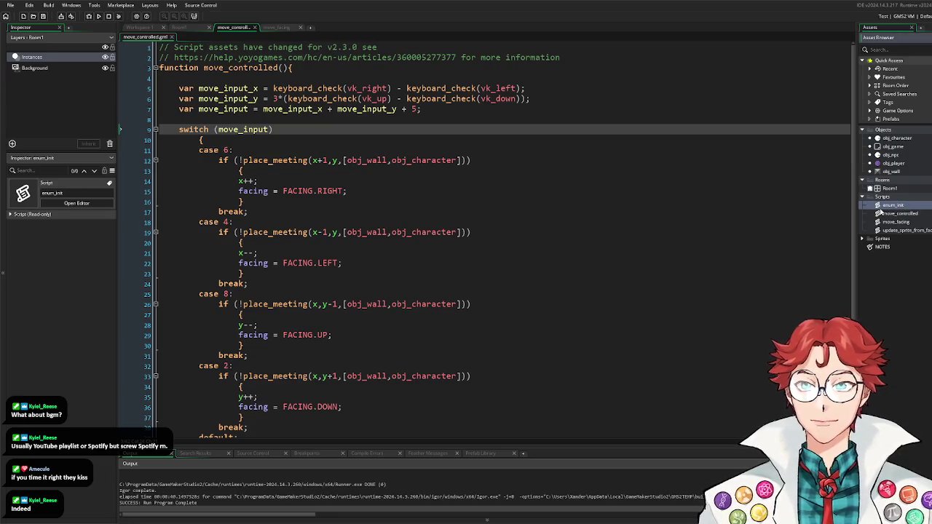
{"action": "double_click", "coordinate": [894, 146]}
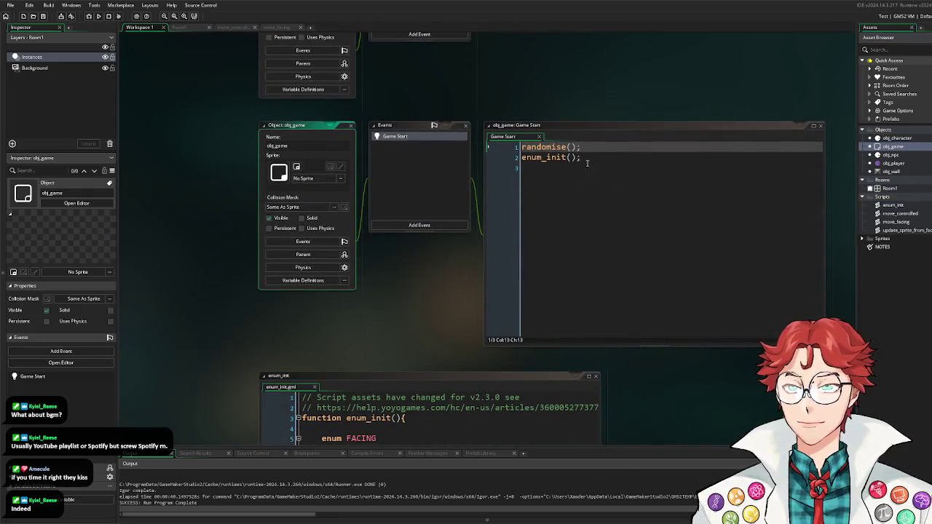
{"action": "left_click", "coordinate": [604, 168]}
{"action": "key", "text": "Return"}
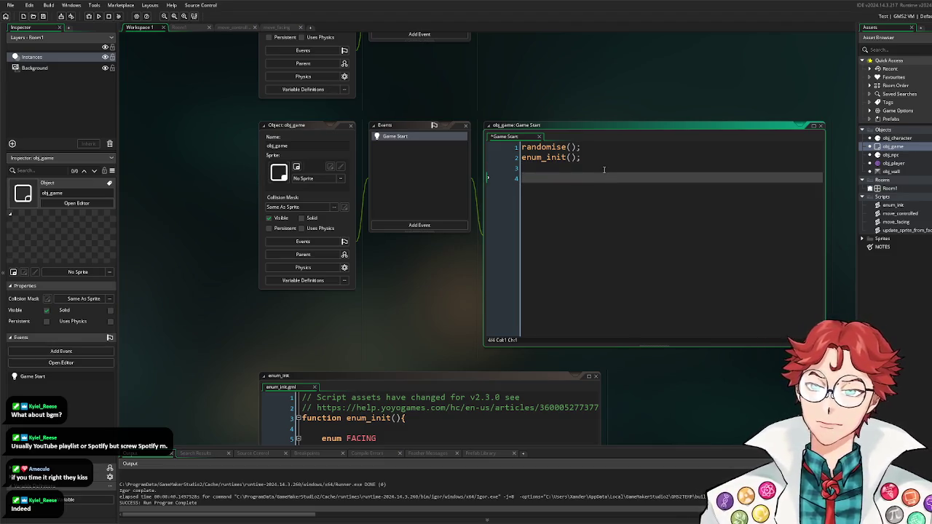
{"action": "type", "text": "#macro "}
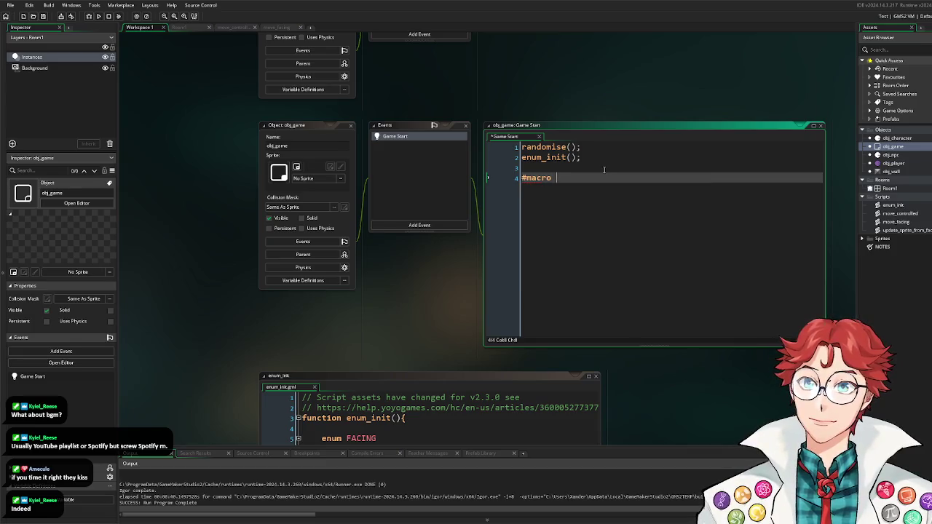
{"action": "type", "text": "GRID_S"}
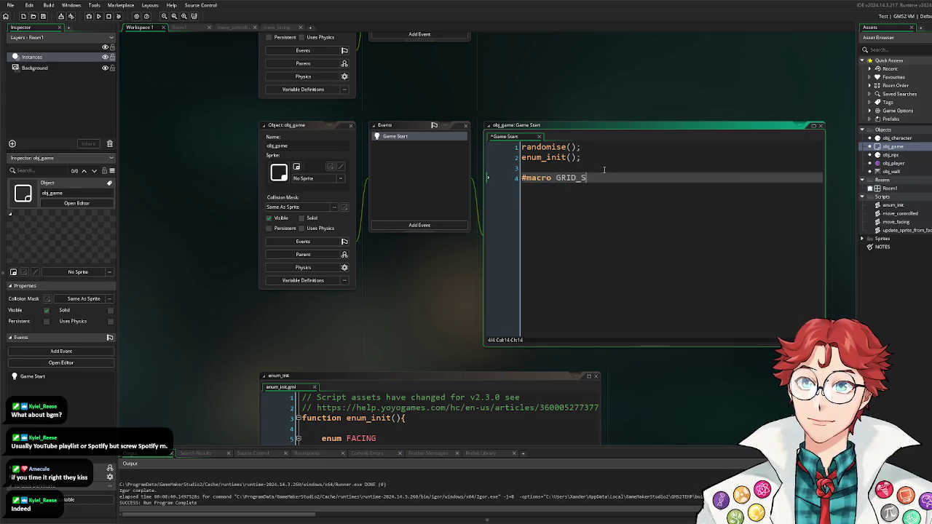
{"action": "type", "text": "IZE 64"}
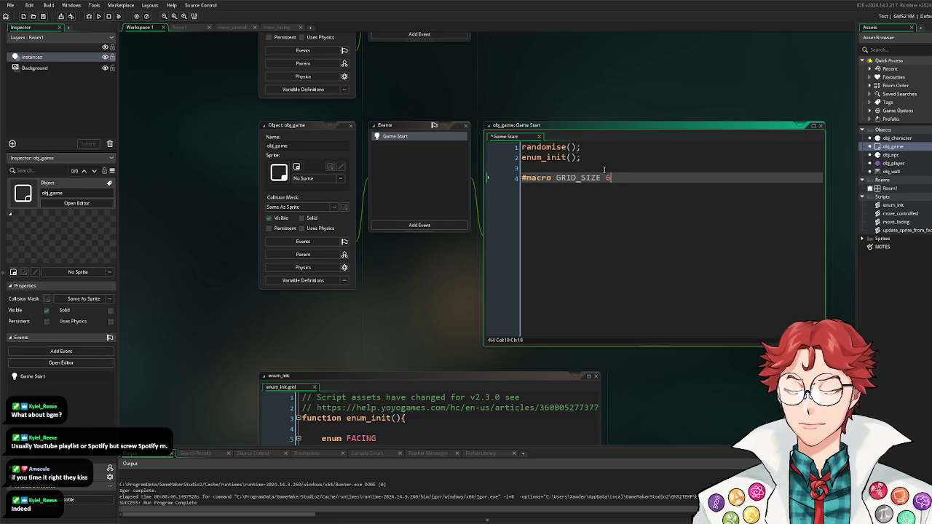
{"action": "key", "text": "Return"}
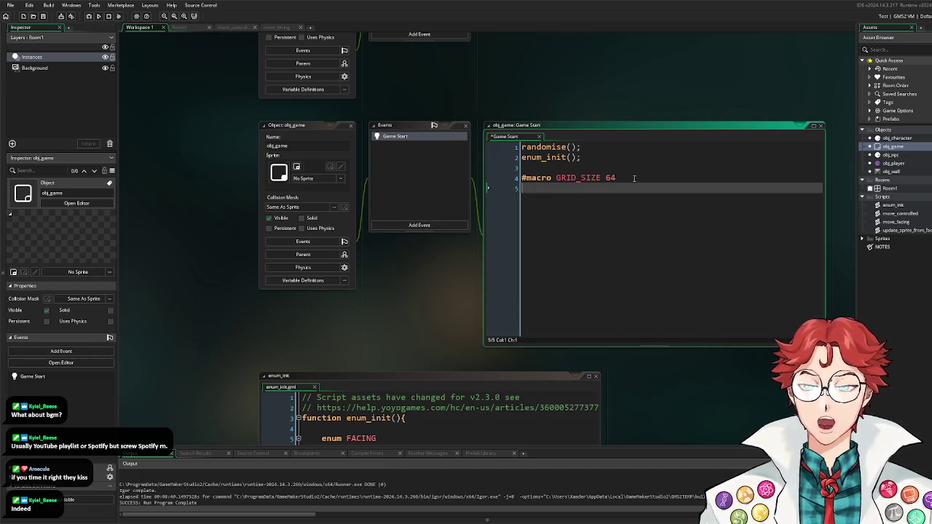
{"action": "type", "text": "#macro "}
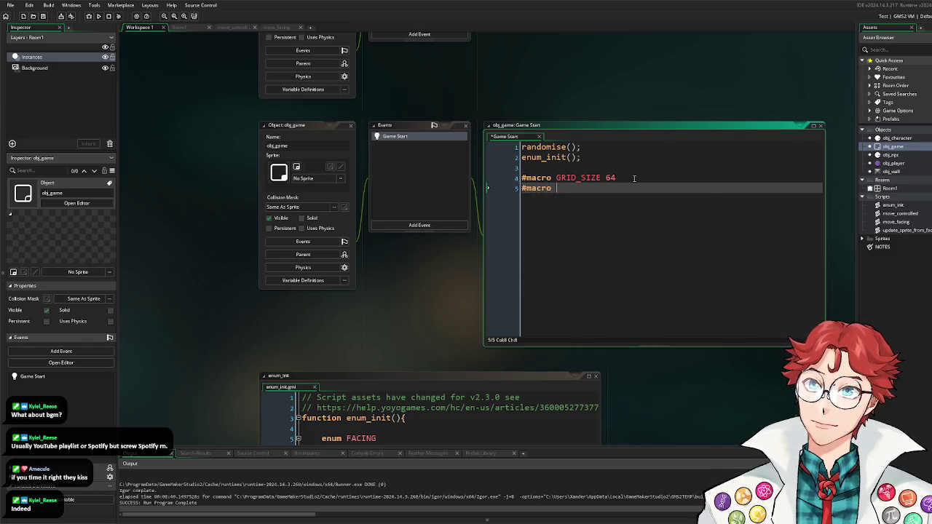
{"action": "type", "text": "TURN_"}
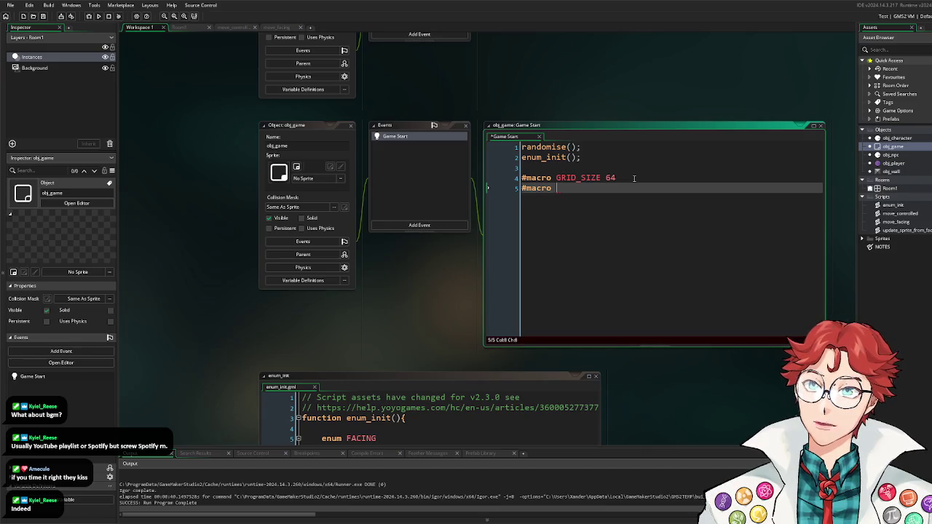
{"action": "type", "text": "TIME "}
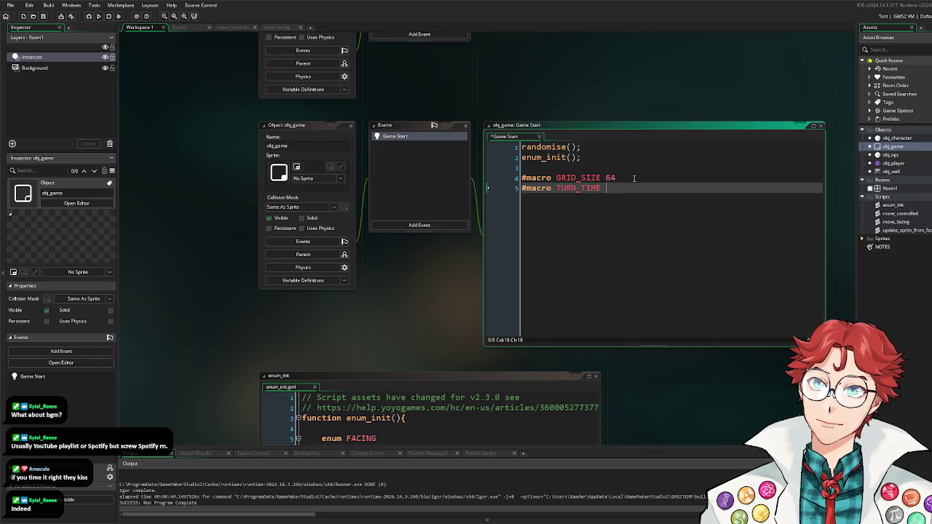
{"action": "type", "text": "16"}
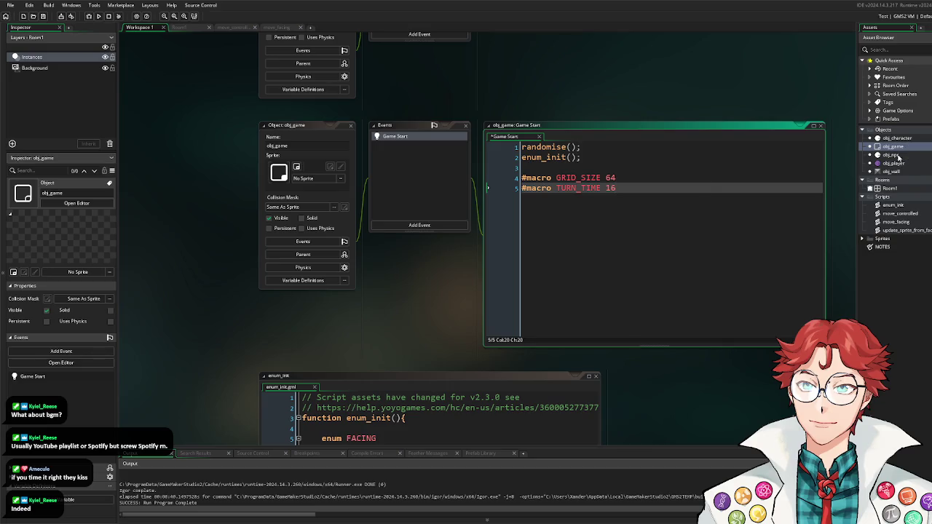
Step: Write global.turn_timer = TURN_TIME and move it onto line 7 below the macros
{"action": "left_click", "coordinate": [421, 226]}
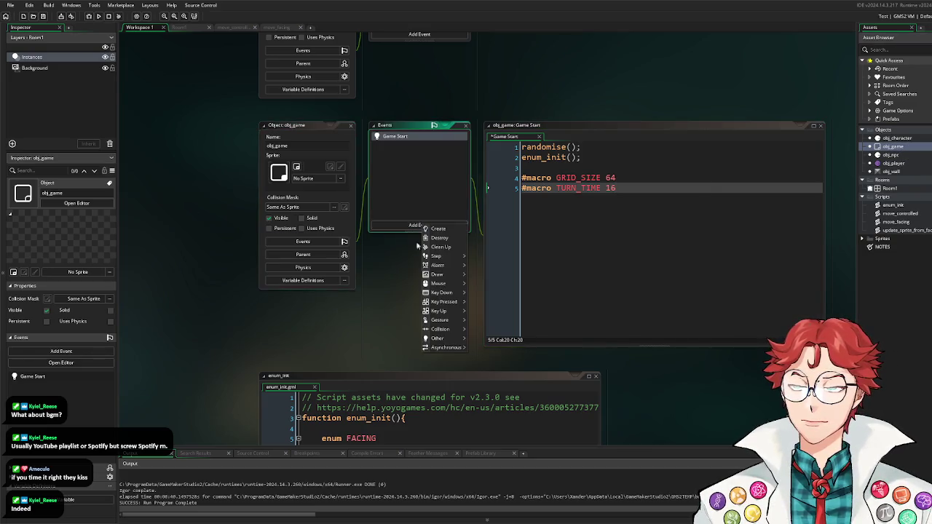
{"action": "left_click", "coordinate": [644, 159]}
{"action": "key", "text": "Return"}
{"action": "key", "text": "Return"}
{"action": "type", "text": "global.turn_timer"}
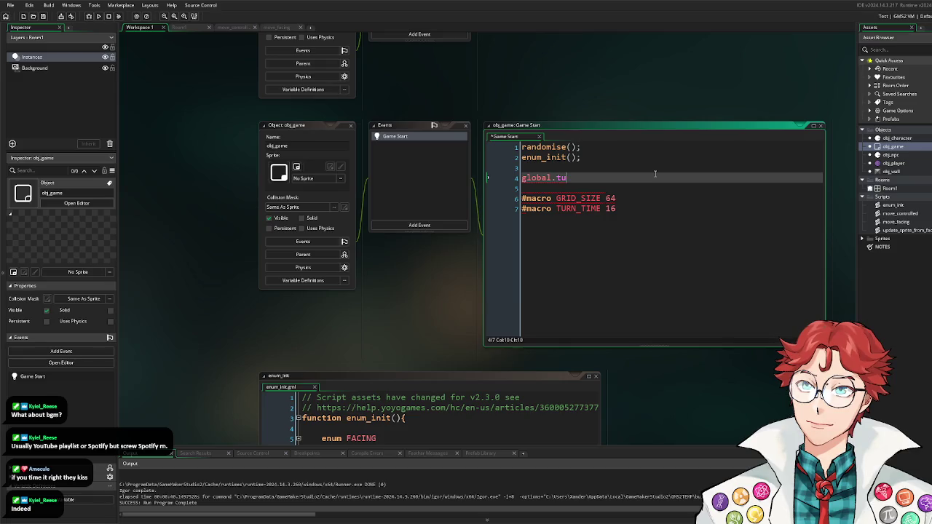
{"action": "type", "text": " = "}
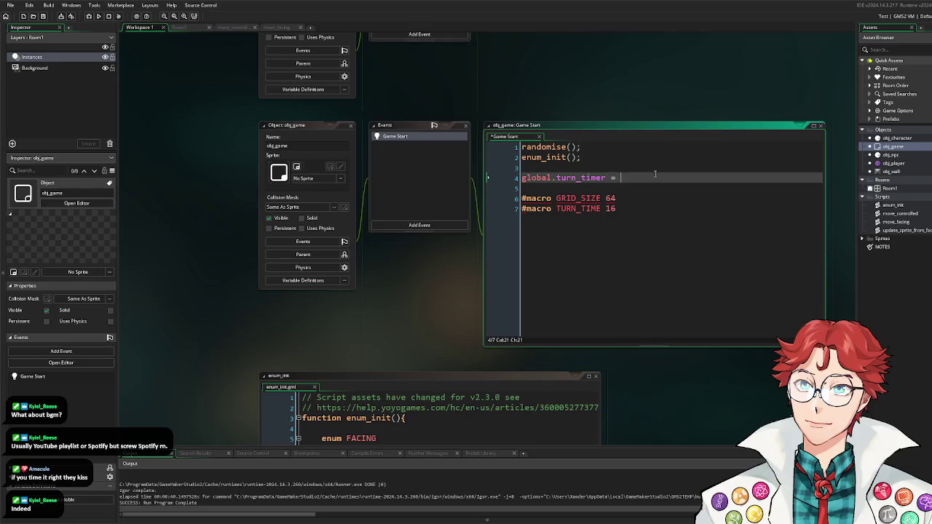
{"action": "type", "text": "TURN_TIME"}
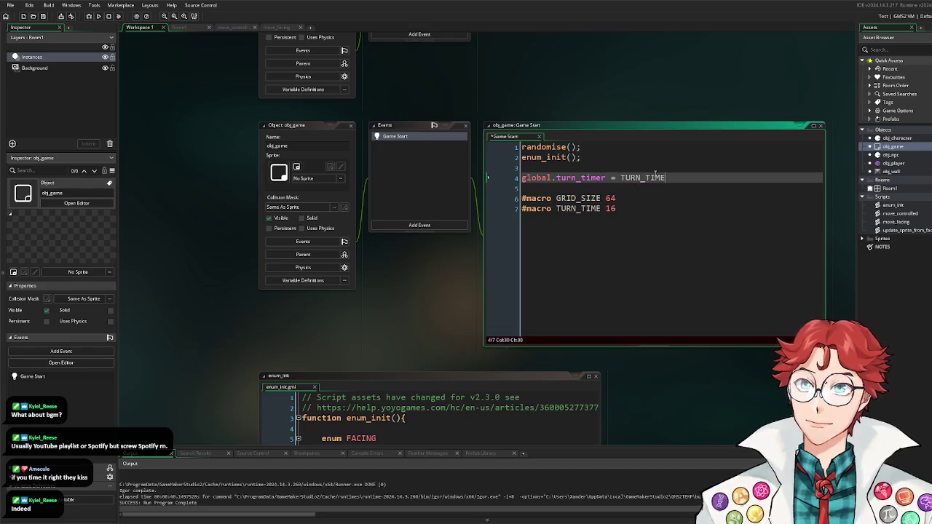
{"action": "key", "text": "shift+Home"}
{"action": "key", "text": "BackSpace"}
{"action": "key", "text": "Delete"}
{"action": "key", "text": "BackSpace"}
{"action": "left_click", "coordinate": [646, 206]}
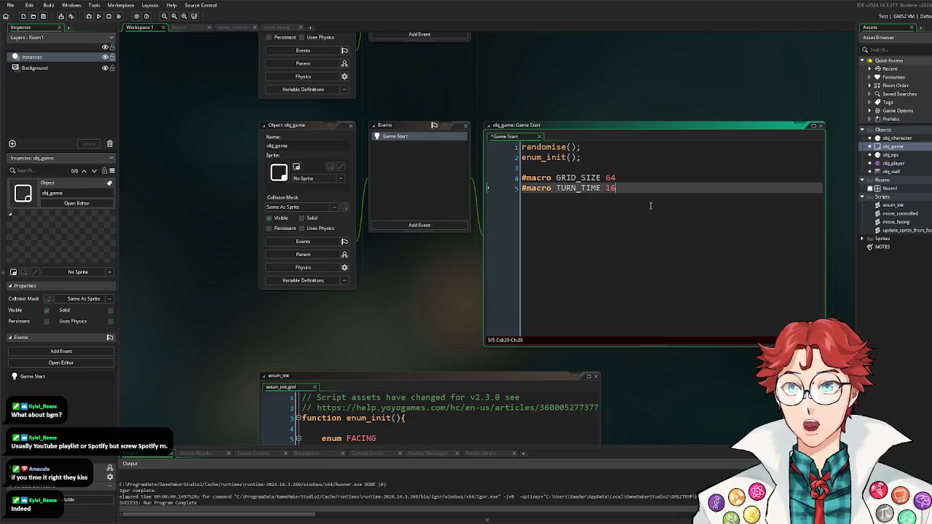
{"action": "key", "text": "Return"}
{"action": "key", "text": "Return"}
{"action": "type", "text": "global.turn_timer = TURN_TIME;"}
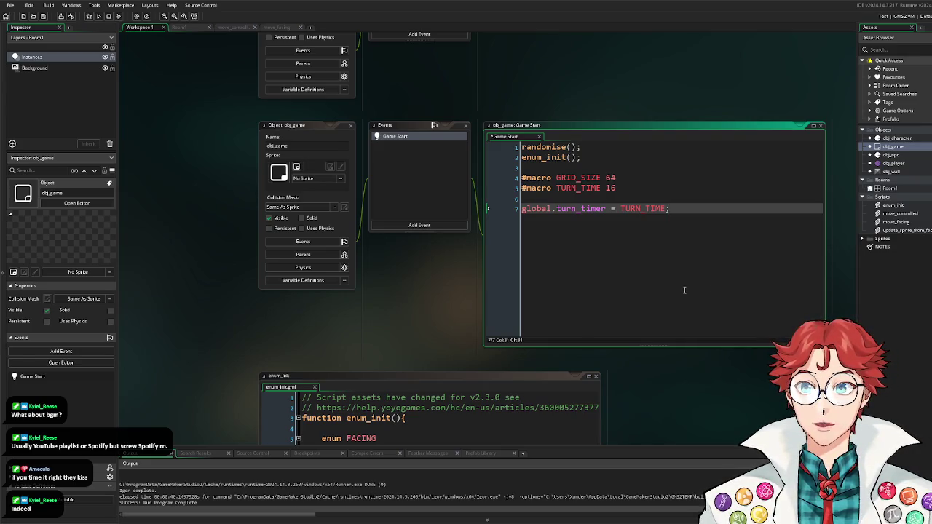
{"action": "double_click", "coordinate": [894, 163]}
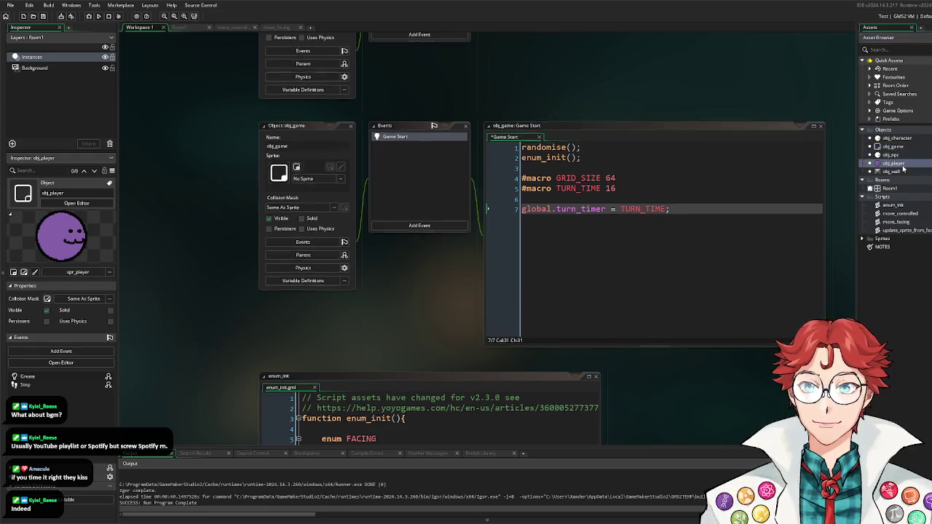
Step: In move_facing, make the right step x += GRID_SIZE and replace all four ±1 collision offsets with GRID_SIZE
{"action": "double_click", "coordinate": [910, 223]}
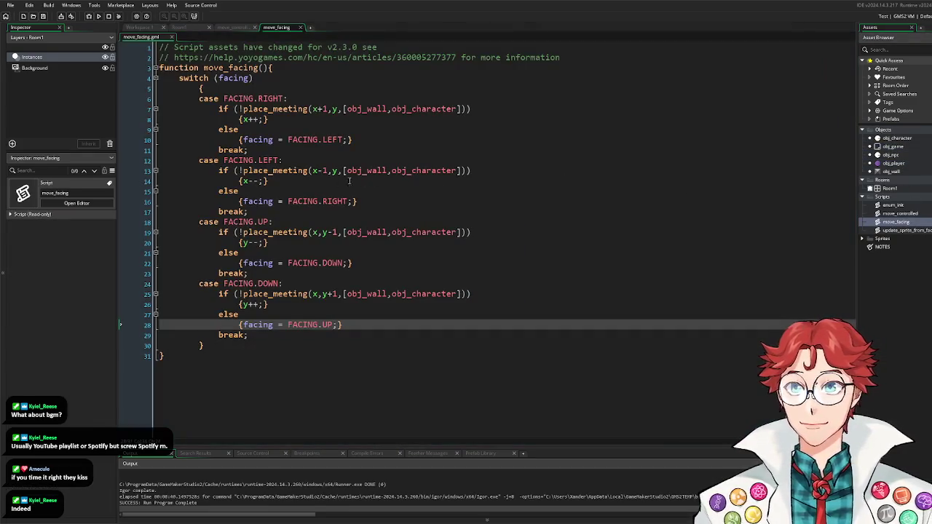
{"action": "left_click", "coordinate": [260, 119]}
{"action": "key", "text": "BackSpace"}
{"action": "type", "text": "="}
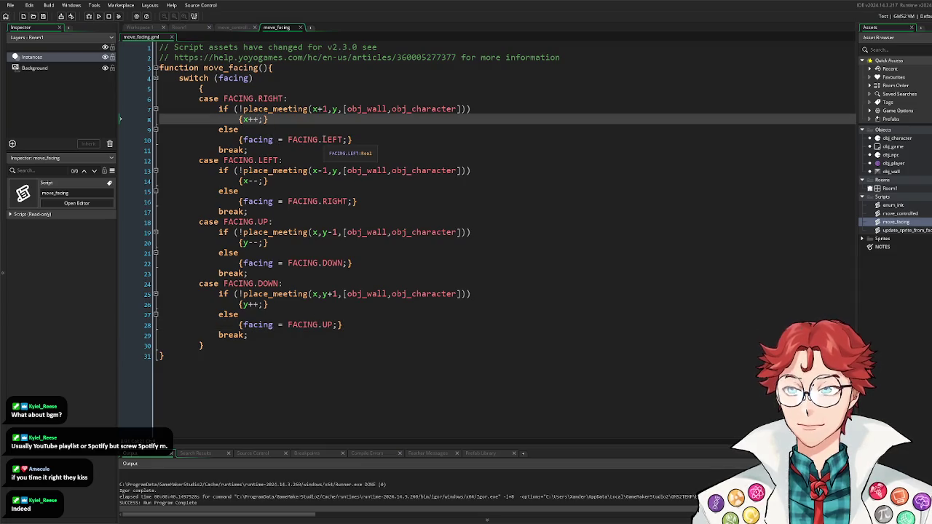
{"action": "type", "text": "GRID_Z"}
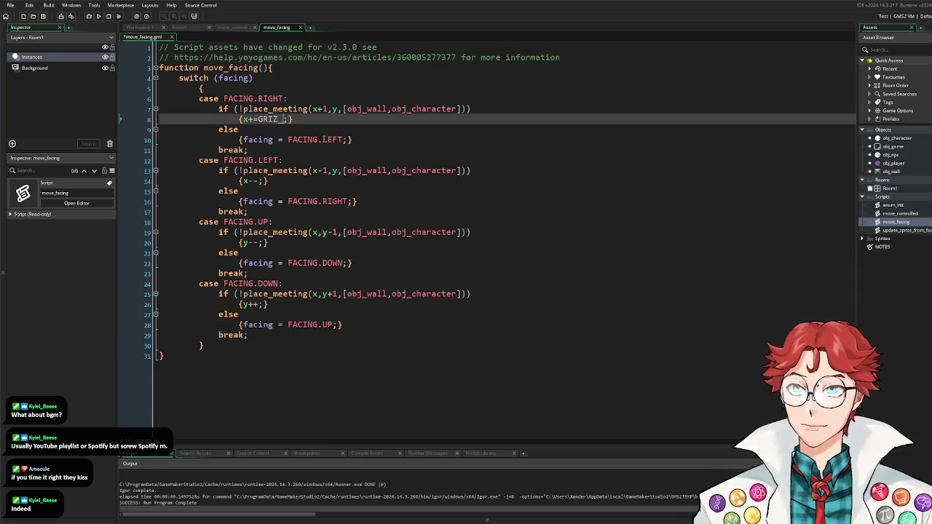
{"action": "key", "text": "BackSpace"}
{"action": "type", "text": "SIZE"}
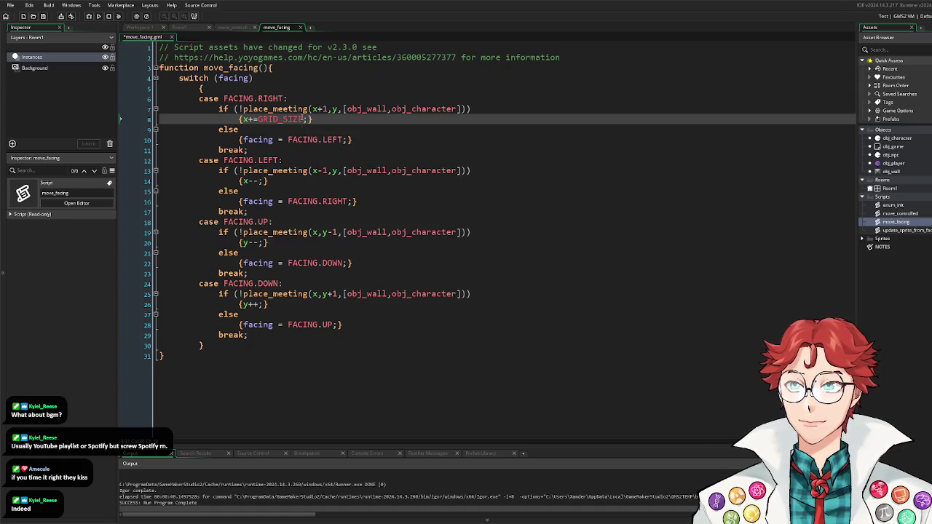
{"action": "double_click", "coordinate": [265, 120]}
{"action": "key", "text": "ctrl+c"}
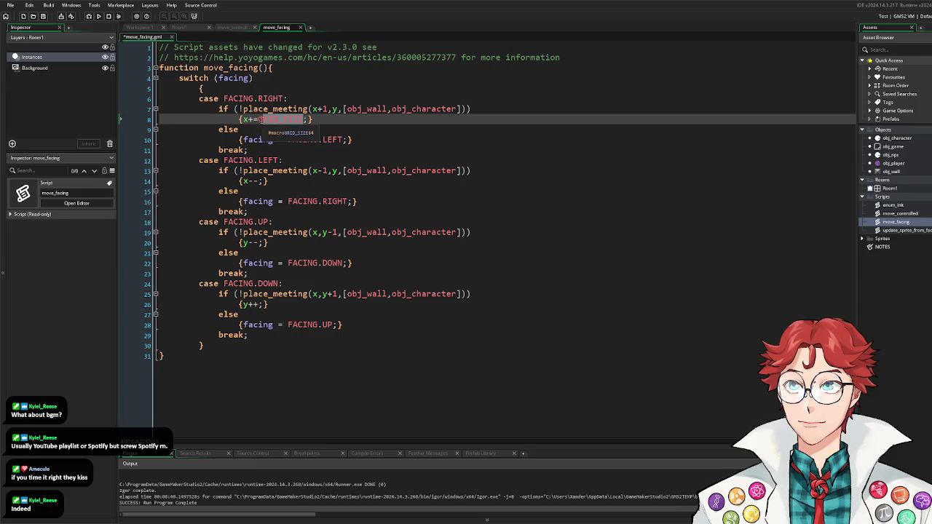
{"action": "left_click", "coordinate": [326, 109]}
{"action": "double_click", "coordinate": [326, 109]}
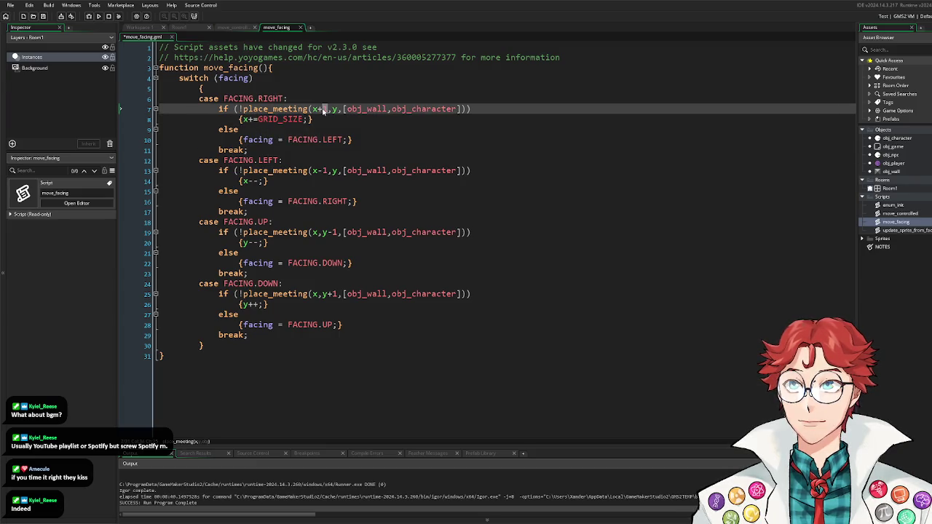
{"action": "key", "text": "ctrl+v"}
{"action": "double_click", "coordinate": [324, 170]}
{"action": "key", "text": "ctrl+v"}
{"action": "double_click", "coordinate": [334, 233]}
{"action": "key", "text": "ctrl+v"}
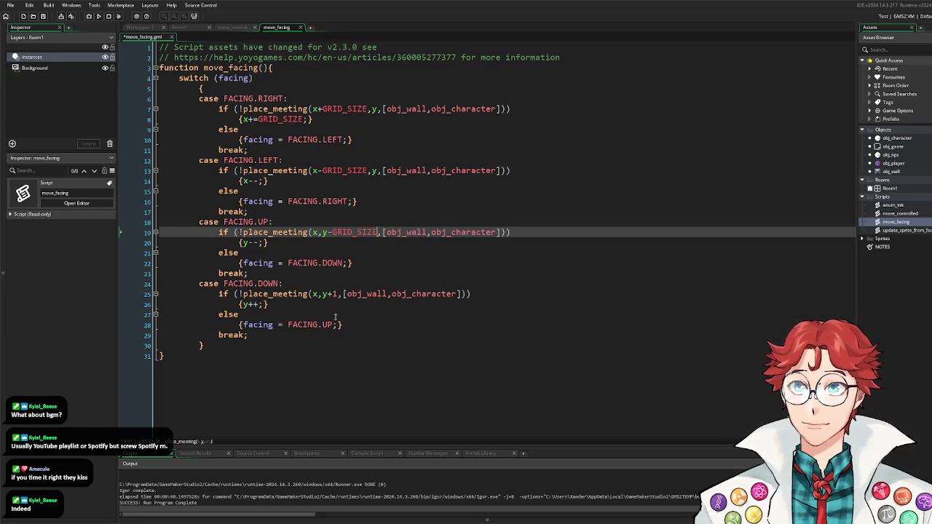
{"action": "double_click", "coordinate": [335, 294]}
{"action": "key", "text": "ctrl+v"}
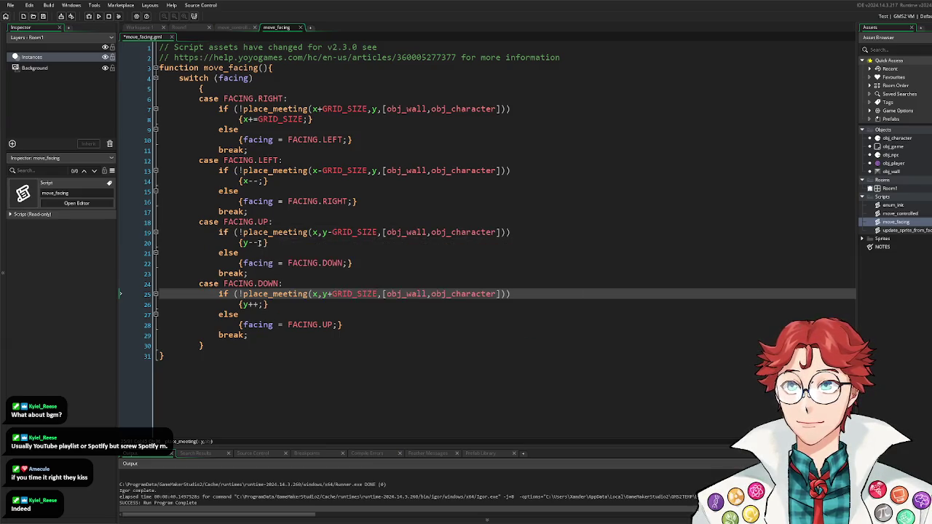
Step: Change the up, left and down steps to y -= GRID_SIZE, x -= GRID_SIZE and y += GRID_SIZE
{"action": "left_click", "coordinate": [257, 244]}
{"action": "left_click_drag", "start_coordinate": [253, 244], "coordinate": [262, 244]}
{"action": "type", "text": "="}
{"action": "key", "text": "ctrl+v"}
{"action": "left_click_drag", "start_coordinate": [255, 243], "coordinate": [303, 243]}
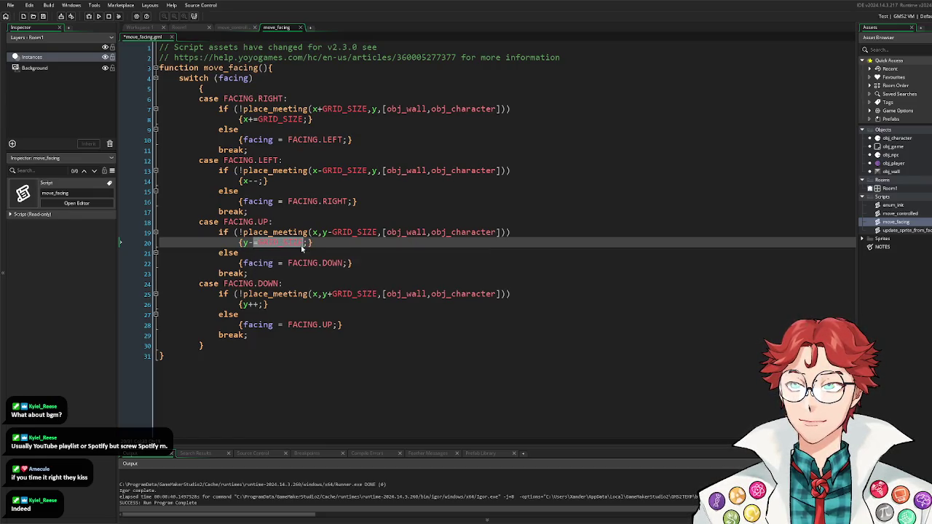
{"action": "left_click", "coordinate": [256, 181]}
{"action": "left_click_drag", "start_coordinate": [252, 181], "coordinate": [258, 181]}
{"action": "type", "text": "="}
{"action": "key", "text": "ctrl+v"}
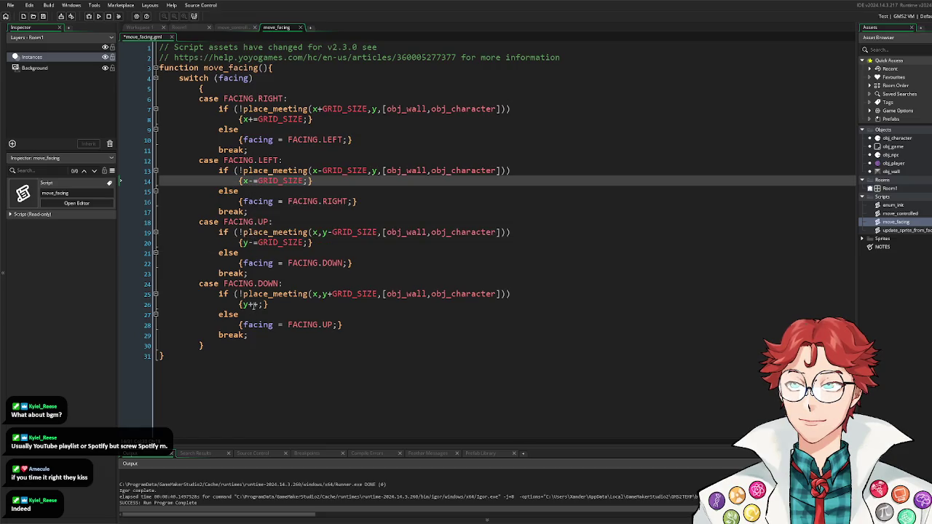
{"action": "left_click_drag", "start_coordinate": [252, 305], "coordinate": [258, 306]}
{"action": "type", "text": "="}
{"action": "key", "text": "ctrl+v"}
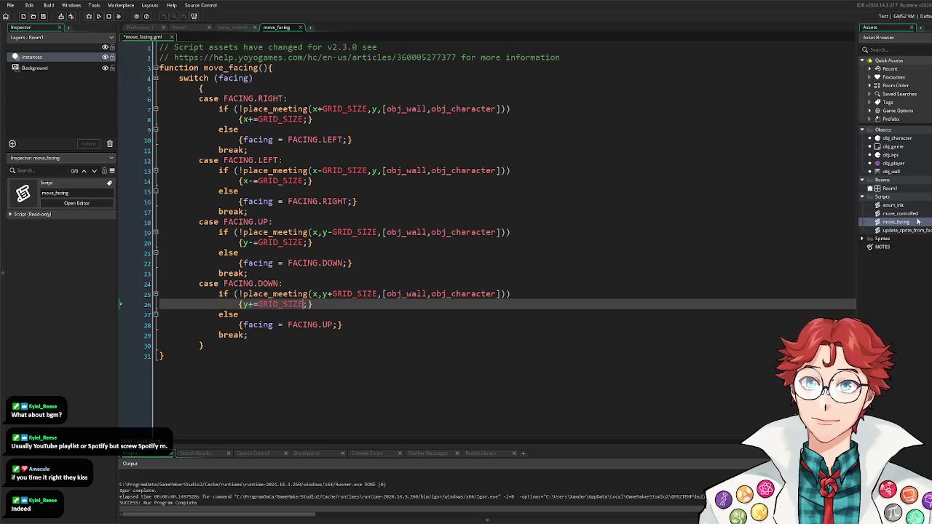
{"action": "double_click", "coordinate": [917, 214]}
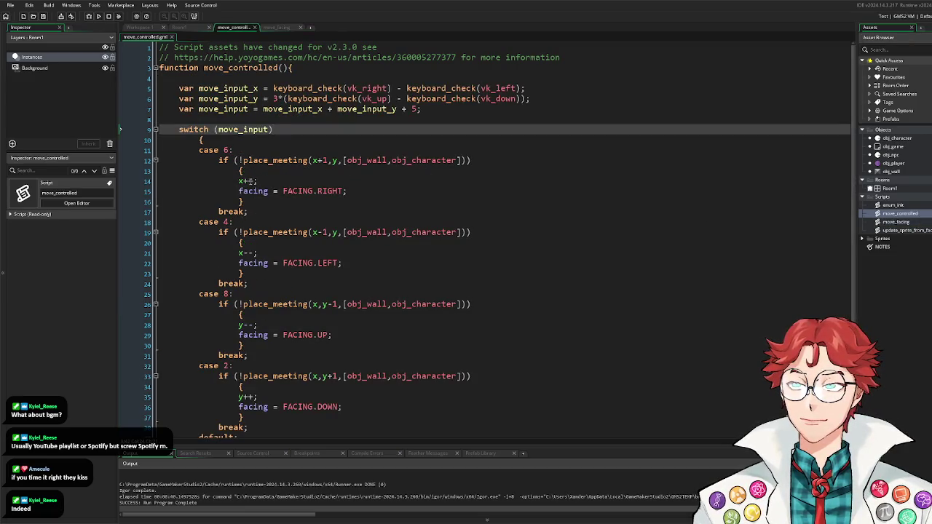
Step: Change the four movement steps x++, x--, y--, y++ to += / -= GRID_SIZE in move_controlled
{"action": "left_click_drag", "start_coordinate": [249, 181], "coordinate": [254, 183]}
{"action": "type", "text": "="}
{"action": "key", "text": "ctrl+v"}
{"action": "scroll", "coordinate": [258, 198], "scroll_direction": "down", "scroll_amount": 2}
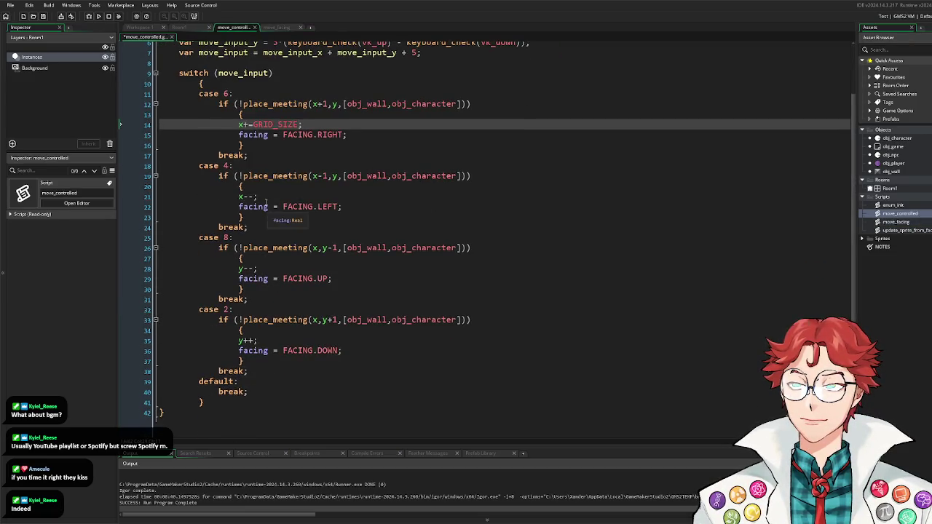
{"action": "left_click_drag", "start_coordinate": [248, 196], "coordinate": [254, 198]}
{"action": "type", "text": "="}
{"action": "key", "text": "ctrl+v"}
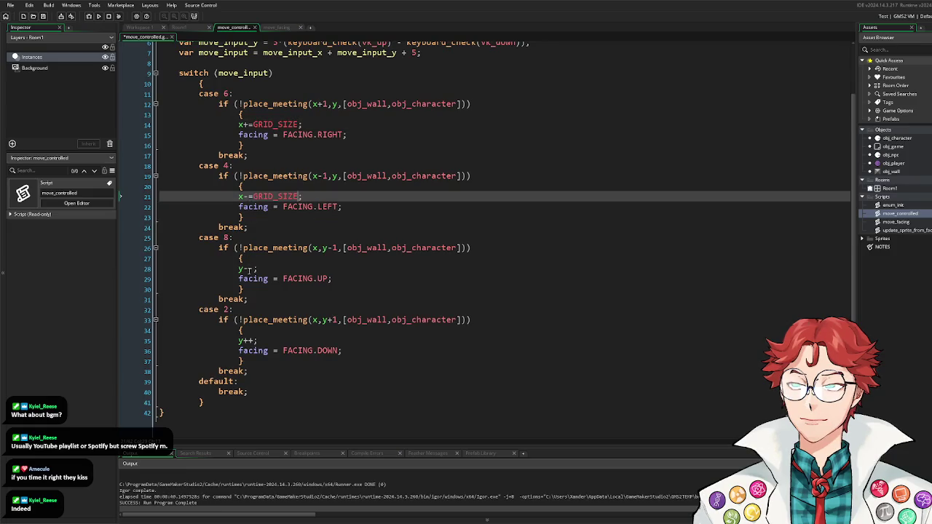
{"action": "left_click_drag", "start_coordinate": [249, 269], "coordinate": [255, 270]}
{"action": "type", "text": "="}
{"action": "key", "text": "ctrl+v"}
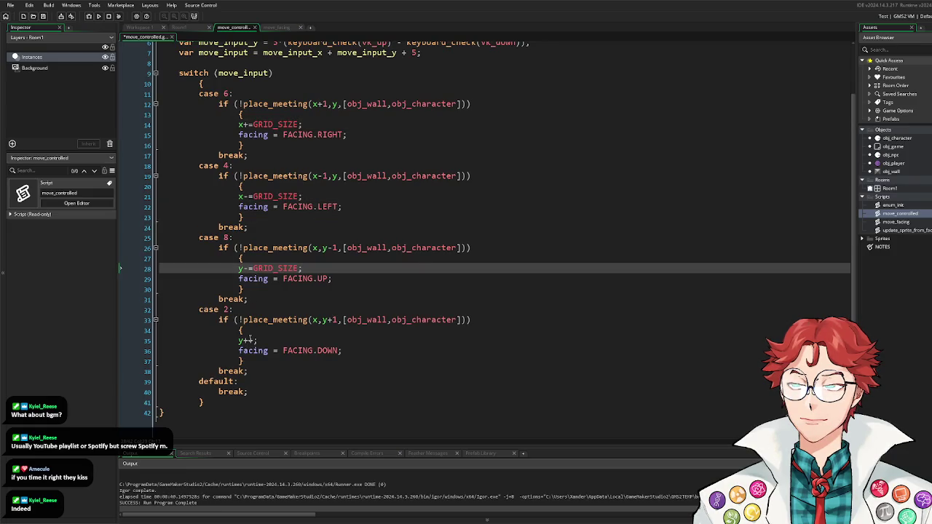
{"action": "left_click", "coordinate": [249, 340]}
{"action": "left_click_drag", "start_coordinate": [249, 340], "coordinate": [254, 341]}
{"action": "type", "text": "="}
{"action": "key", "text": "ctrl+v"}
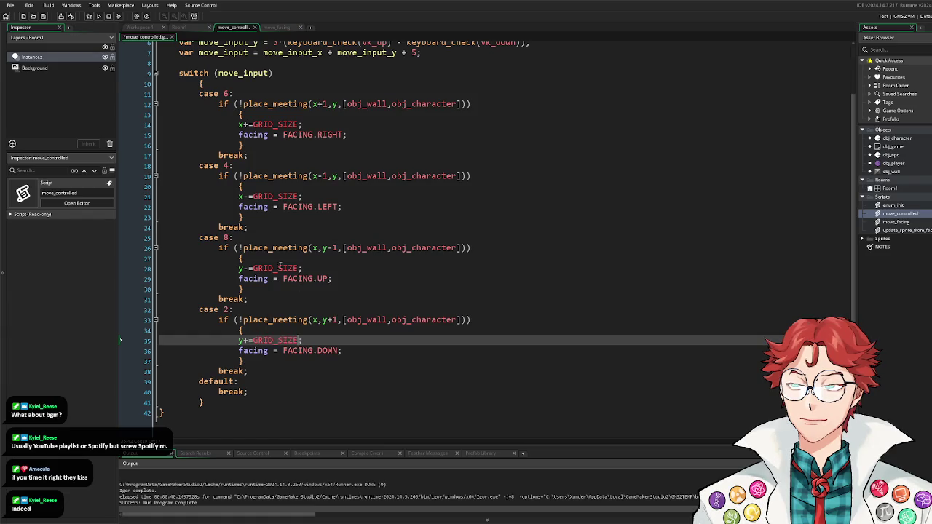
Step: Replace the ±1 offsets in all four place_meeting checks with GRID_SIZE, then run the game
{"action": "left_click", "coordinate": [255, 268]}
{"action": "left_click_drag", "start_coordinate": [253, 269], "coordinate": [299, 270]}
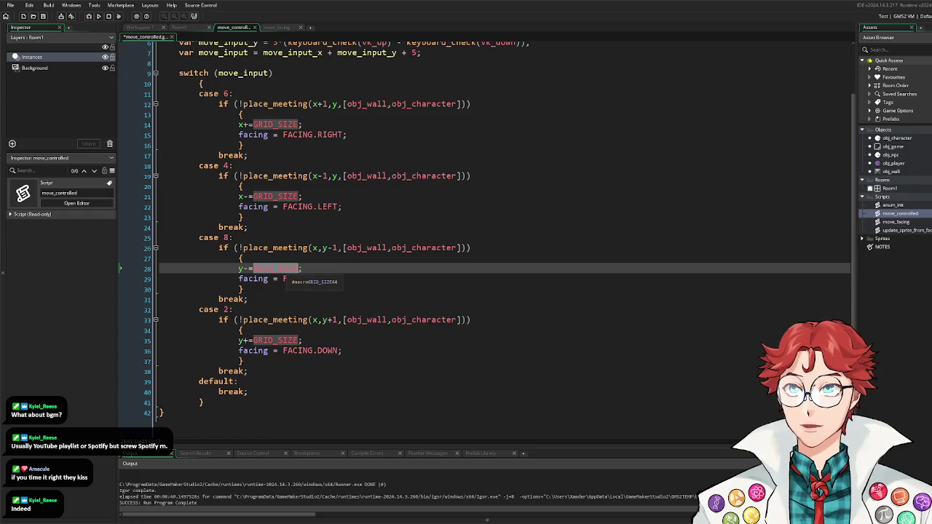
{"action": "left_click", "coordinate": [323, 104]}
{"action": "double_click", "coordinate": [325, 104]}
{"action": "key", "text": "ctrl+v"}
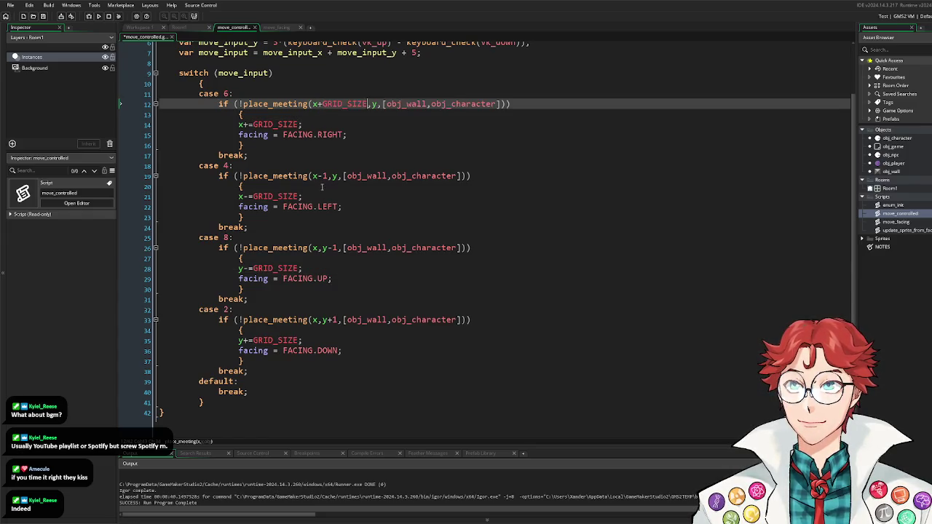
{"action": "double_click", "coordinate": [325, 177]}
{"action": "key", "text": "ctrl+v"}
{"action": "double_click", "coordinate": [334, 248]}
{"action": "key", "text": "ctrl+v"}
{"action": "double_click", "coordinate": [334, 319]}
{"action": "key", "text": "ctrl+v"}
{"action": "key", "text": "F5"}
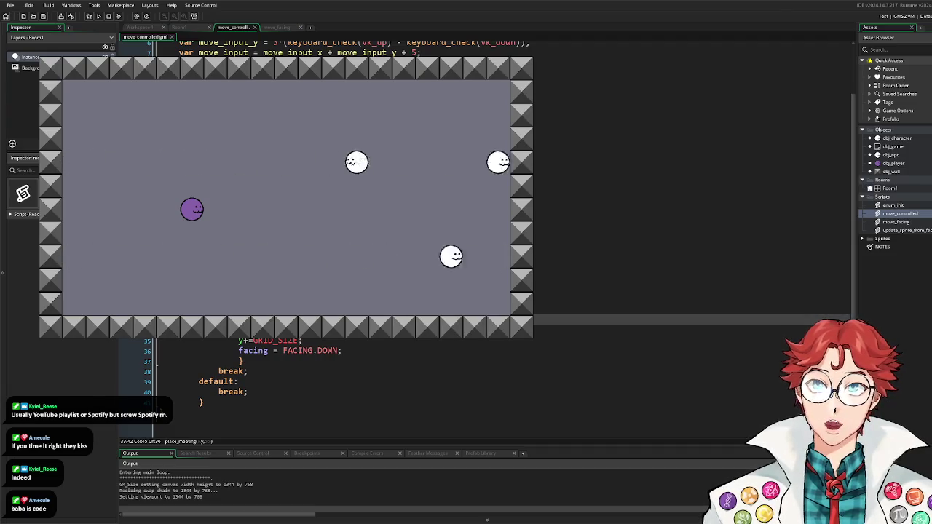
{"action": "key", "text": "Up"}
{"action": "key", "text": "Down"}
{"action": "key", "text": "Right"}
{"action": "key", "text": "Up"}
{"action": "key", "text": "Right"}
{"action": "key", "text": "Down"}
{"action": "key", "text": "Right"}
{"action": "key", "text": "Up"}
{"action": "key", "text": "Right"}
{"action": "key", "text": "Down"}
{"action": "key", "text": "Left"}
{"action": "key", "text": "Up"}
{"action": "key", "text": "Right"}
{"action": "key", "text": "Left"}
{"action": "key", "text": "Right"}
{"action": "key", "text": "Down"}
{"action": "key", "text": "Left"}
{"action": "key", "text": "Up"}
{"action": "key", "text": "Down"}
{"action": "key", "text": "Up"}
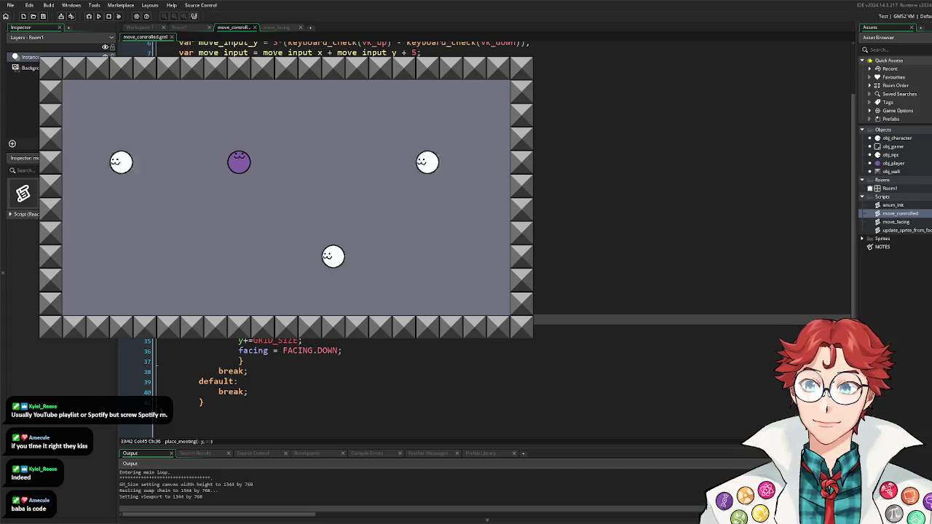
{"action": "key", "text": "Up"}
{"action": "key", "text": "Right"}
{"action": "key", "text": "Right"}
{"action": "key", "text": "Left"}
{"action": "key", "text": "Right"}
{"action": "key", "text": "Left"}
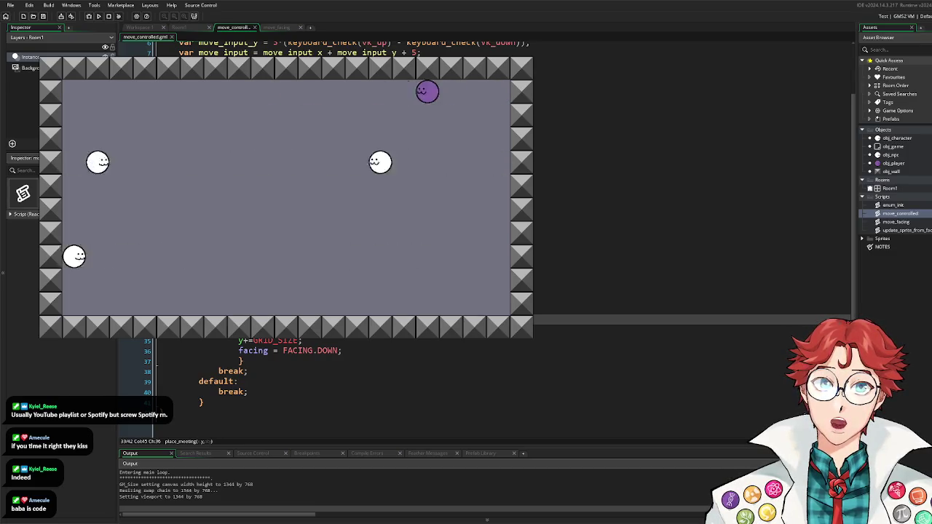
{"action": "key", "text": "Down"}
{"action": "key", "text": "Up"}
{"action": "key", "text": "Right"}
{"action": "key", "text": "Up"}
{"action": "key", "text": "Left"}
{"action": "key", "text": "Left"}
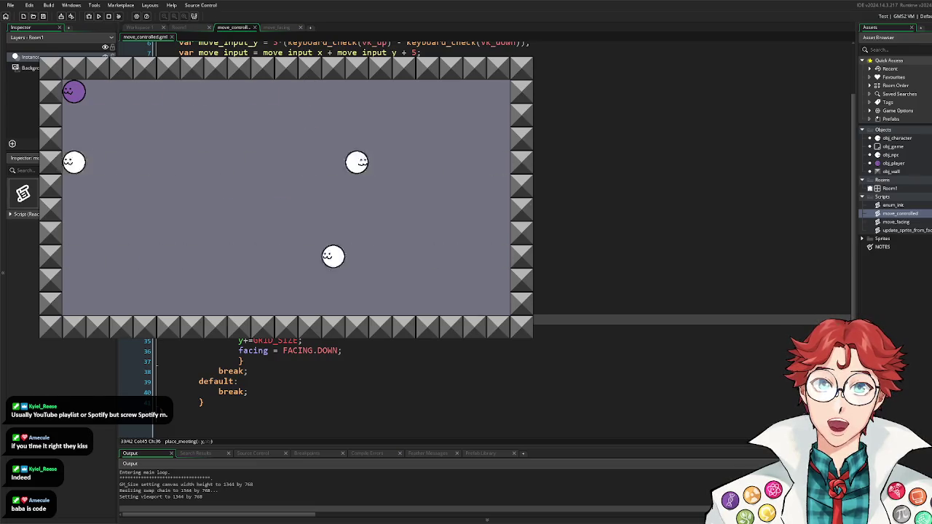
{"action": "key", "text": "Down"}
{"action": "key", "text": "Up"}
{"action": "key", "text": "Right"}
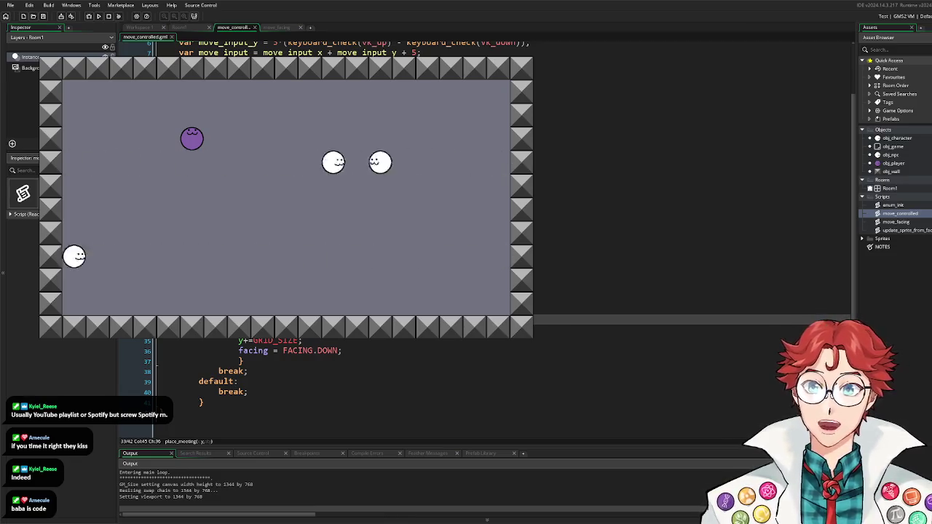
{"action": "key", "text": "Escape"}
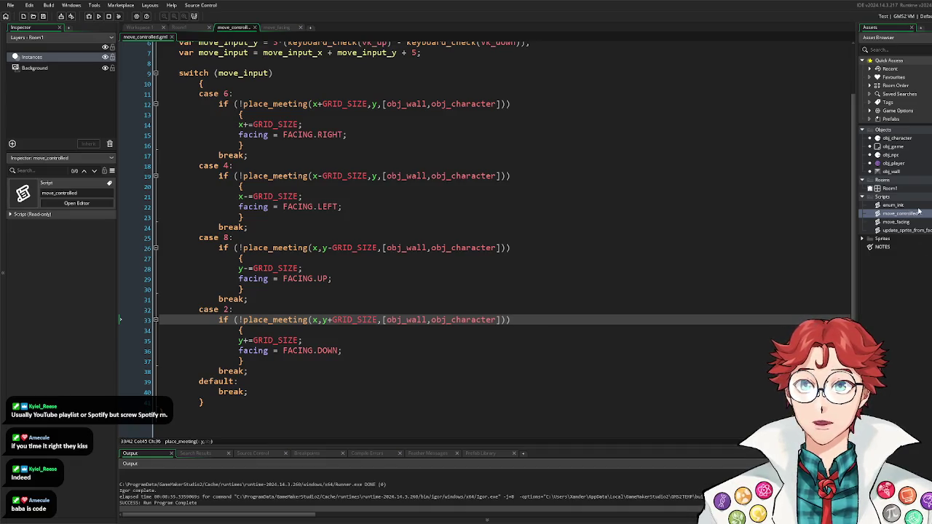
Step: Add a Step event to obj_game and delete its template comment lines
{"action": "double_click", "coordinate": [894, 146]}
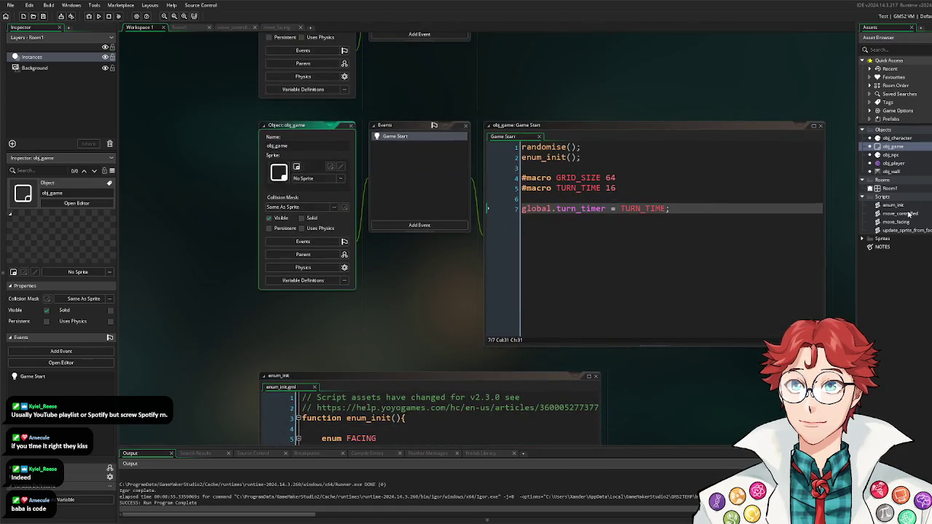
{"action": "left_click", "coordinate": [408, 228]}
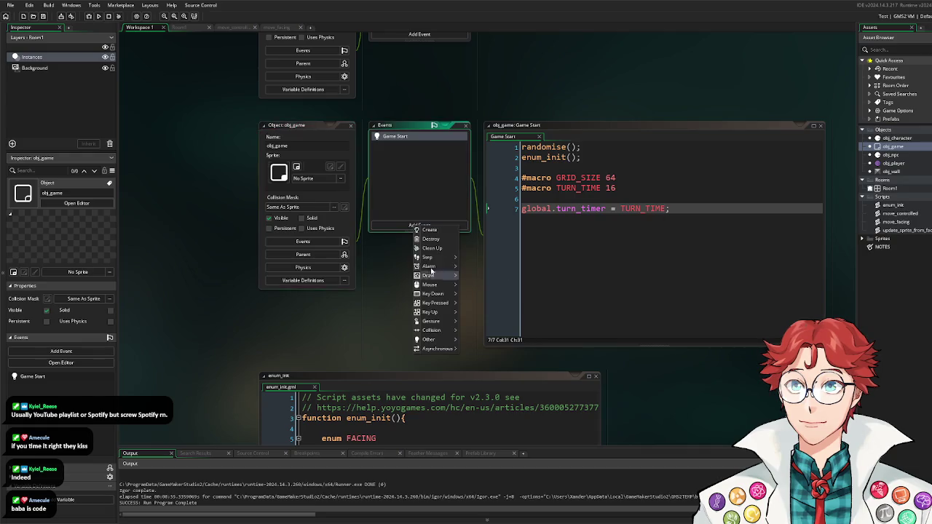
{"action": "mouse_move", "coordinate": [441, 258]}
{"action": "left_click", "coordinate": [479, 260]}
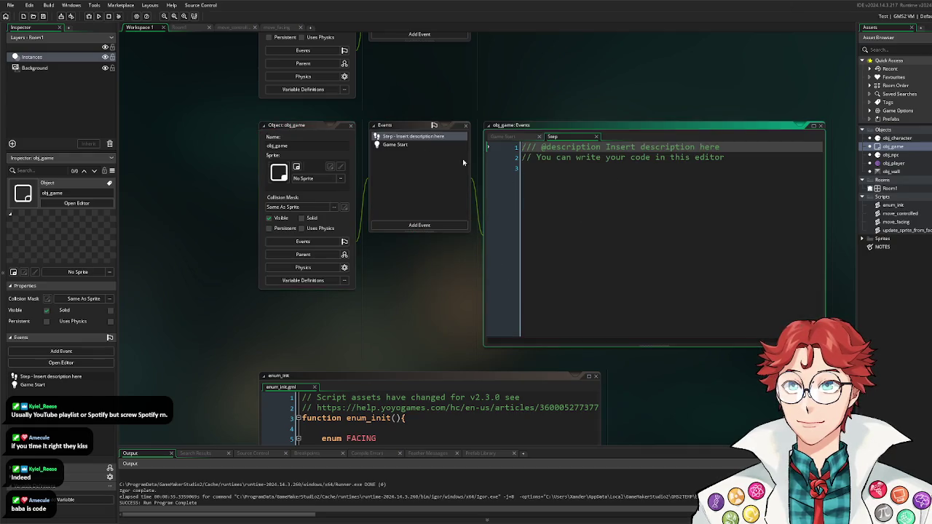
{"action": "left_click", "coordinate": [671, 206]}
{"action": "key", "text": "ctrl+a"}
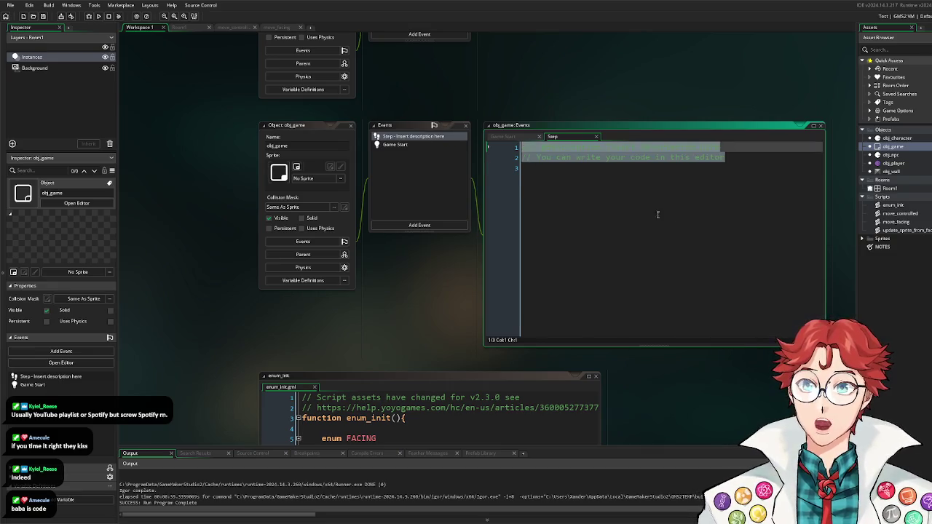
{"action": "left_click", "coordinate": [607, 189]}
{"action": "left_click_drag", "start_coordinate": [607, 189], "coordinate": [457, 131]}
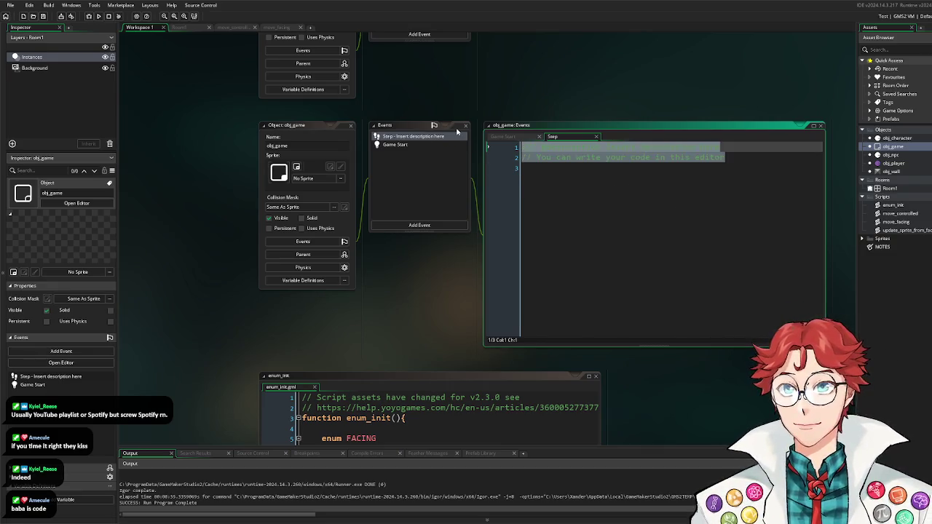
{"action": "key", "text": "BackSpace"}
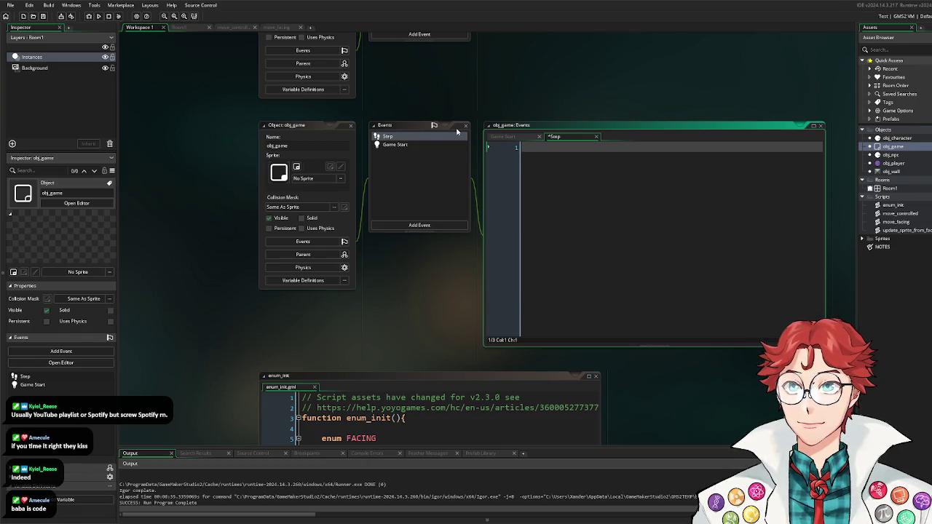
Step: Write the countdown global.turn_timer = max(-1, global.turn_timer-1)
{"action": "type", "text": "global.turn_timer = "}
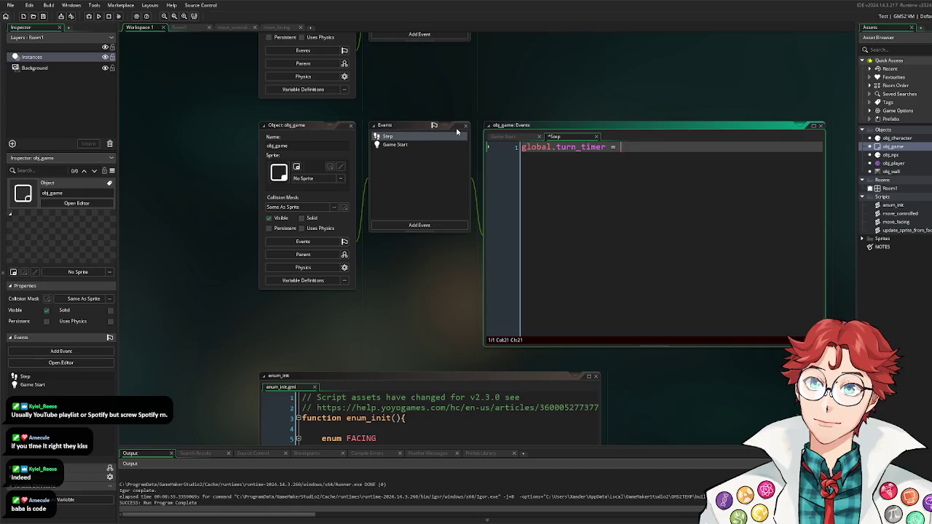
{"action": "type", "text": "max"}
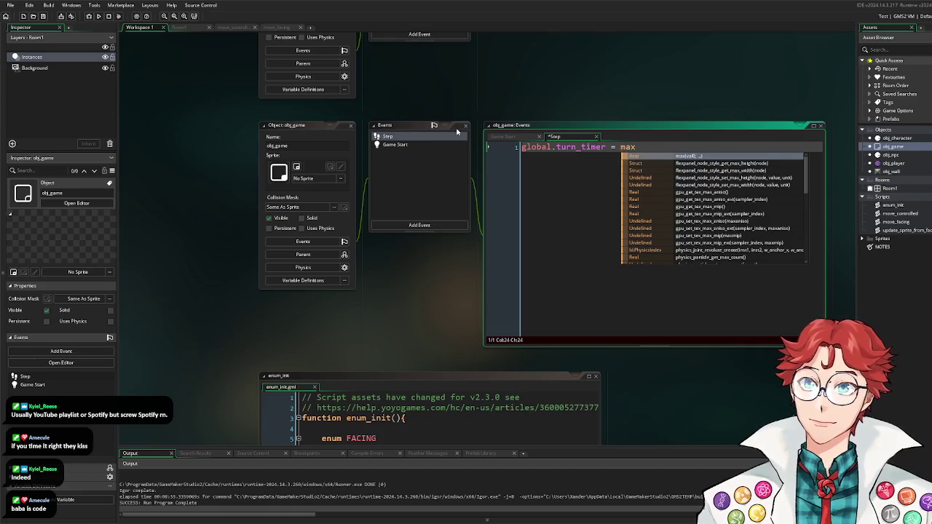
{"action": "type", "text": "(-1,TURN_TIME);"}
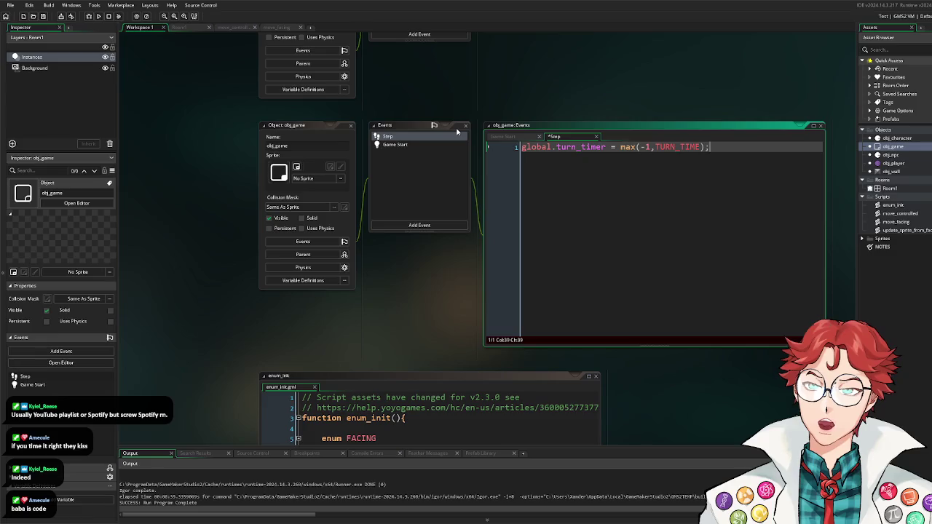
{"action": "key", "text": "Left"}
{"action": "key", "text": "Left"}
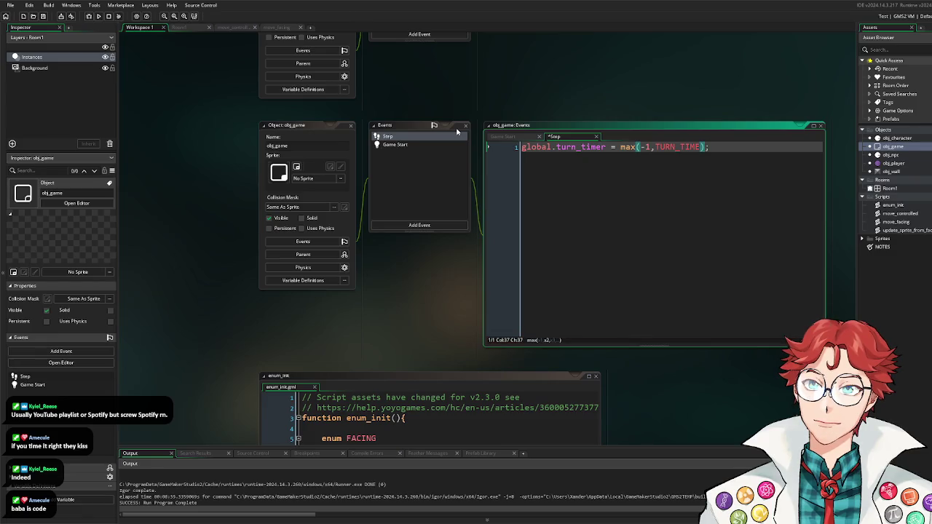
{"action": "key", "text": "BackSpace"}
{"action": "key", "text": "BackSpace"}
{"action": "key", "text": "BackSpace"}
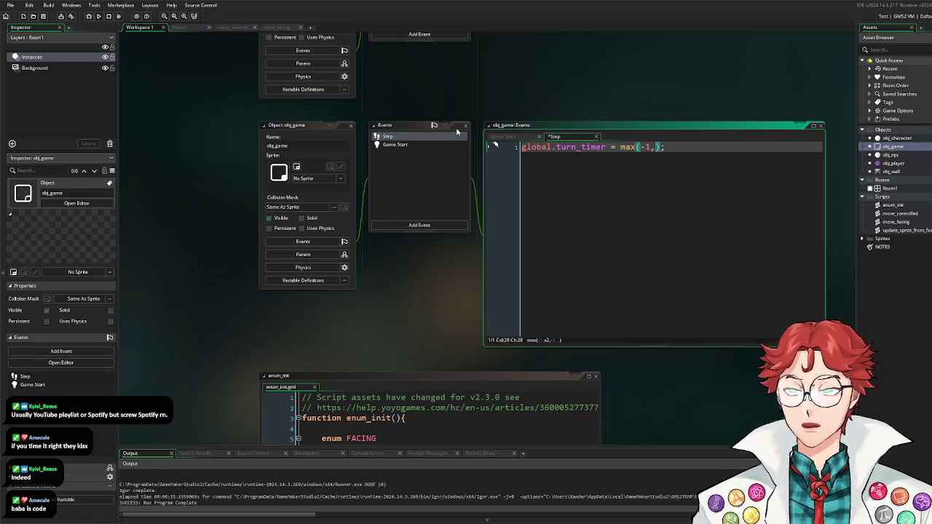
{"action": "type", "text": "global.turn_t"}
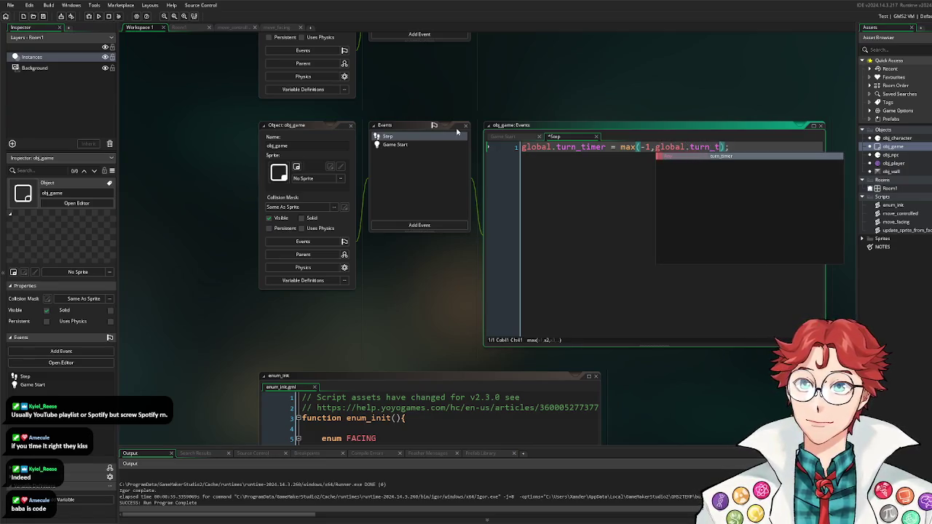
{"action": "type", "text": "imer-1"}
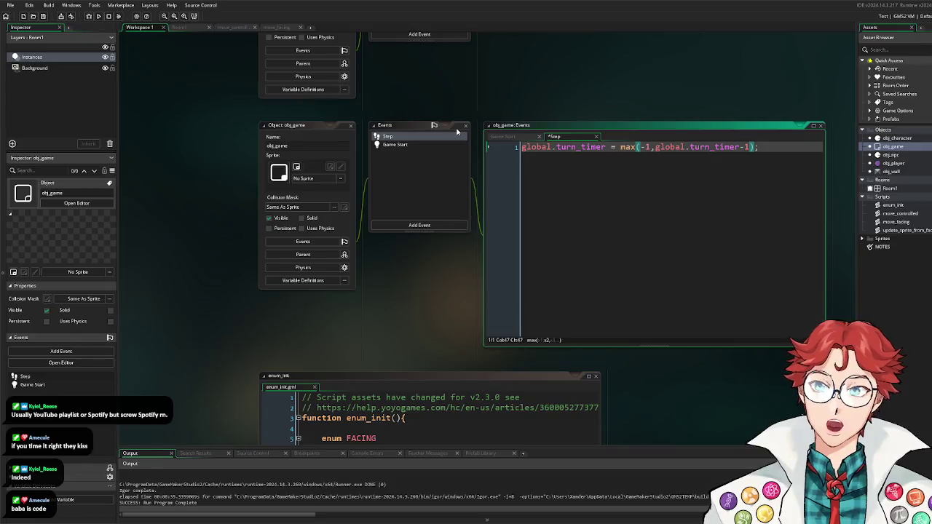
{"action": "type", "text": ")"}
Step: Add if (global.turn_timer == -1) resetting global.turn_timer to TURN_TIME, and save
{"action": "key", "text": "Return"}
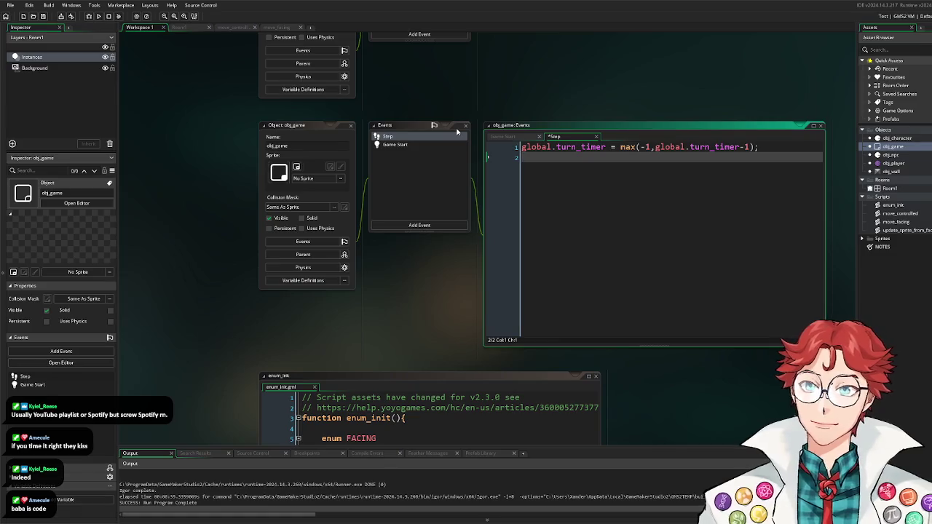
{"action": "type", "text": "if (glo"}
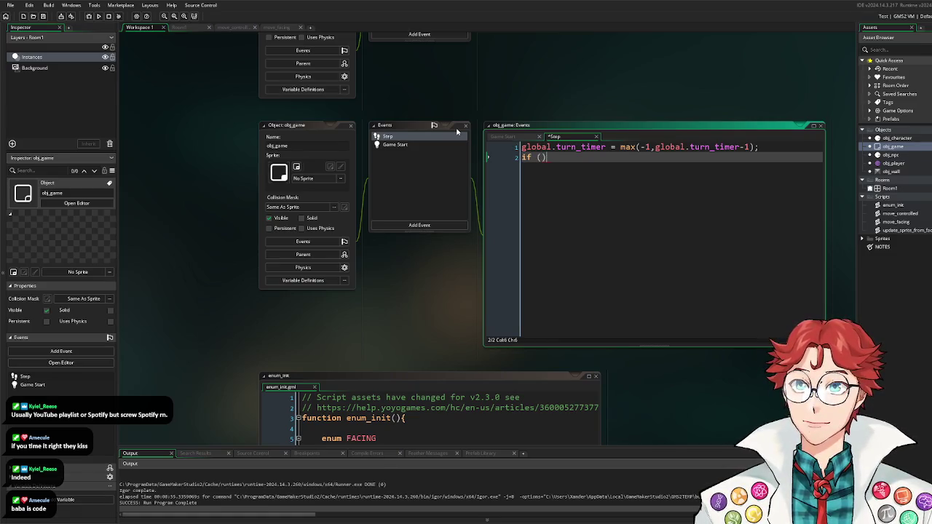
{"action": "key", "text": "Return"}
{"action": "type", "text": ".turn"}
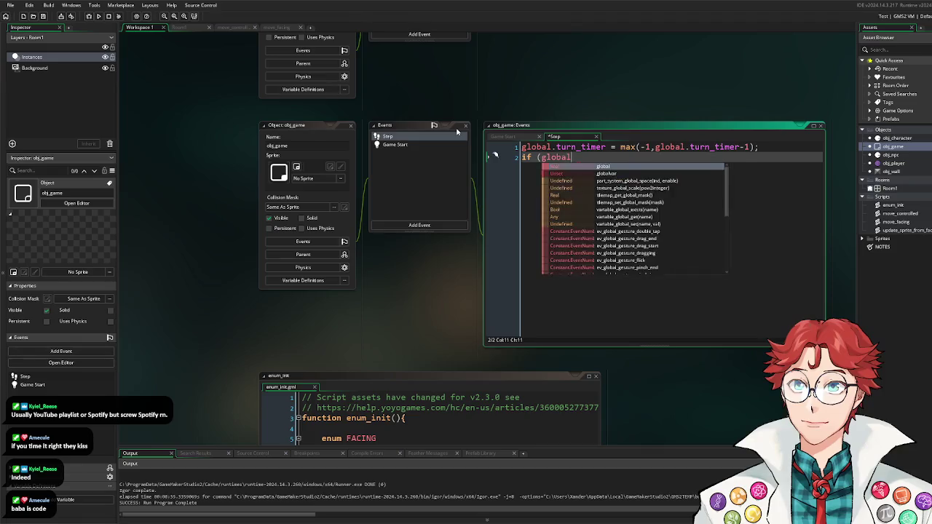
{"action": "type", "text": "_tim"}
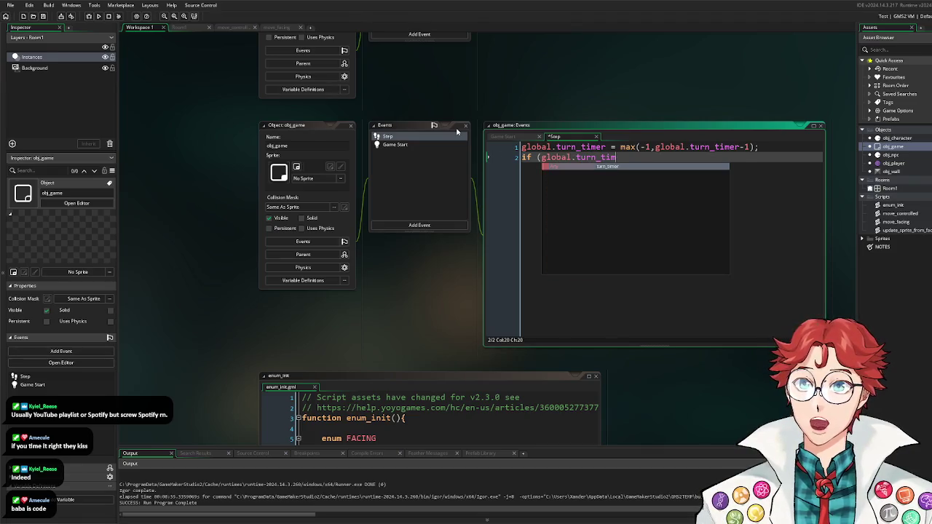
{"action": "type", "text": "er == -1)"}
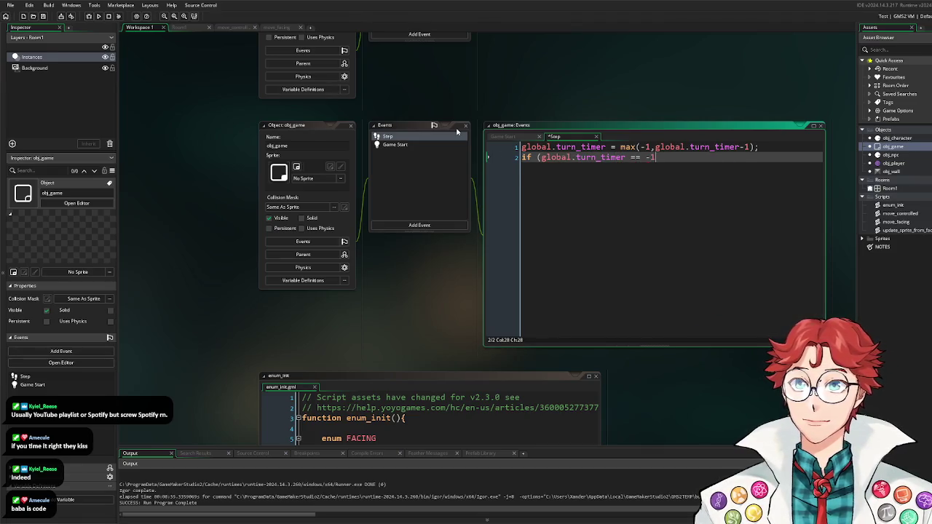
{"action": "key", "text": "Return"}
{"action": "type", "text": "{"}
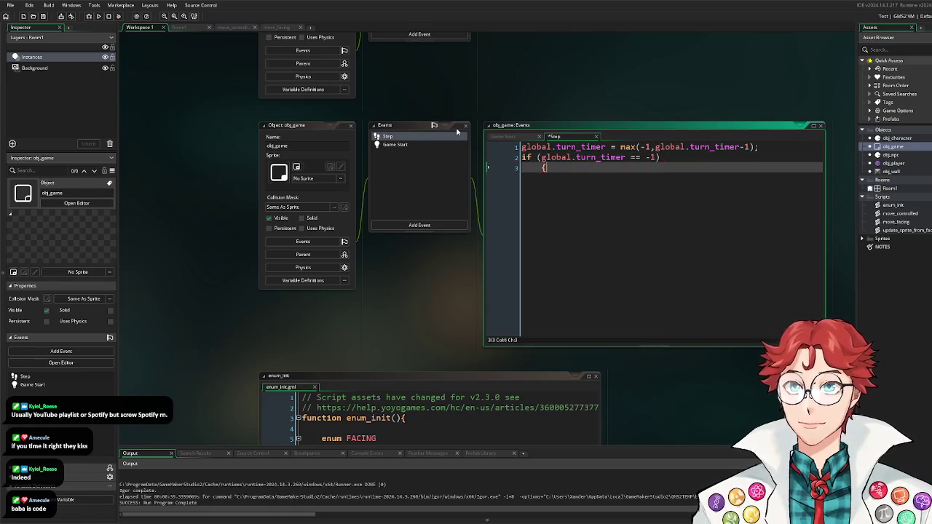
{"action": "type", "text": "glob"}
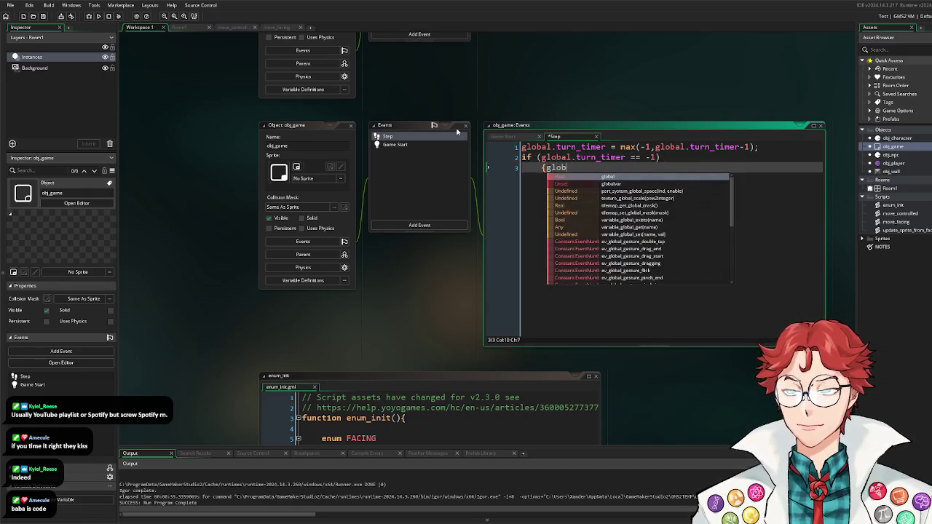
{"action": "type", "text": "al.turn_timer"}
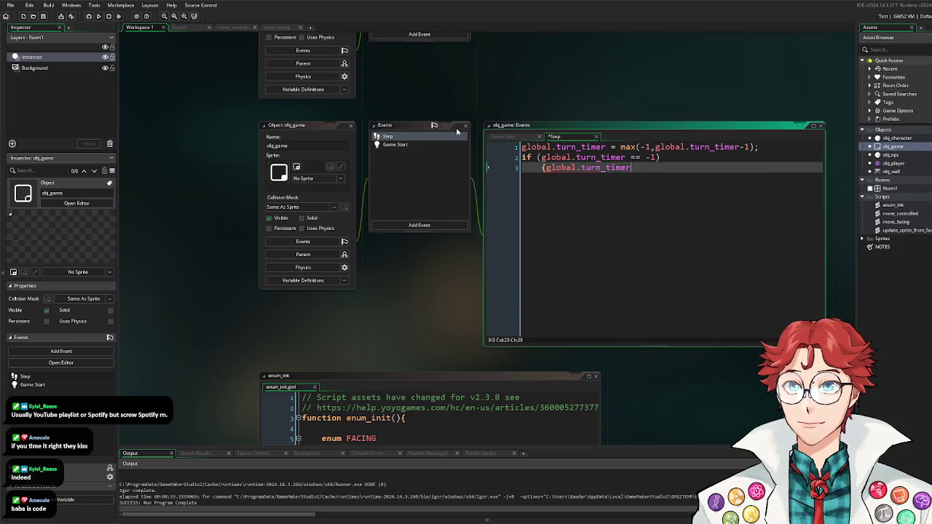
{"action": "type", "text": " = TURN_TIME;"}
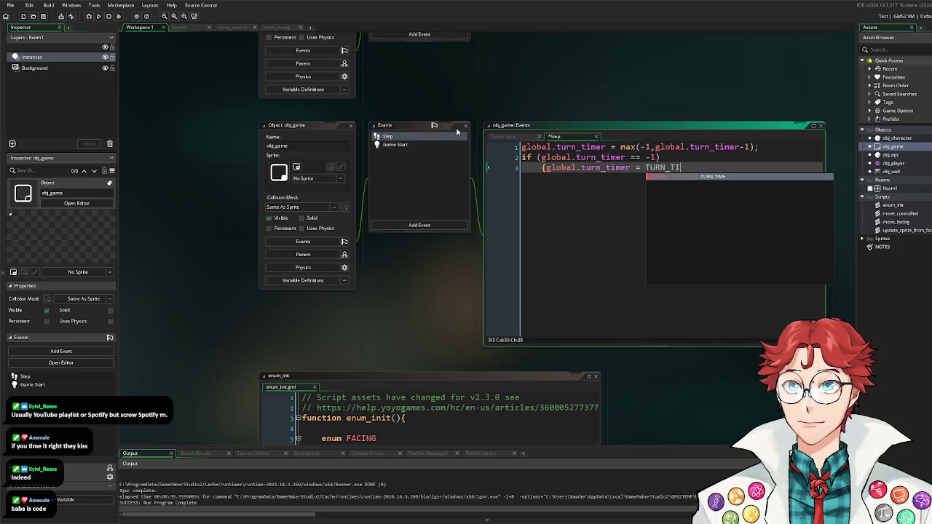
{"action": "key", "text": "ctrl+s"}
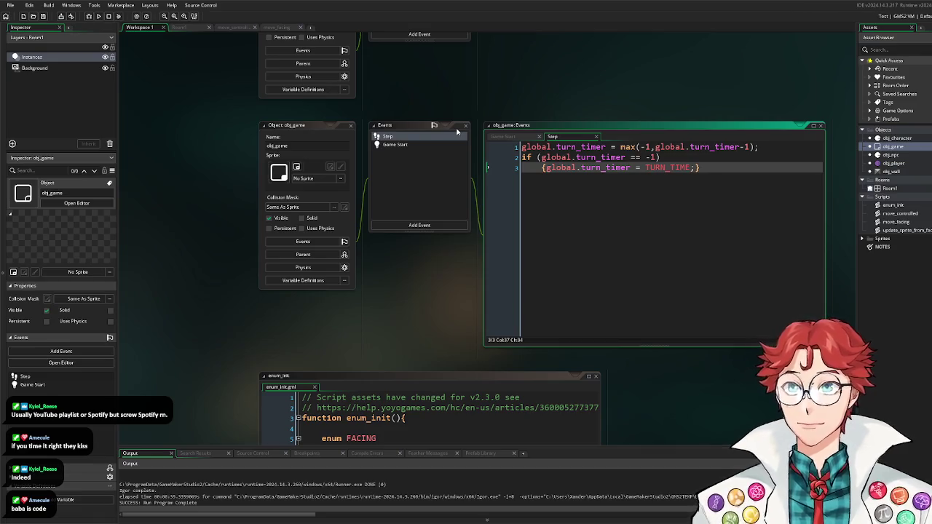
{"action": "double_click", "coordinate": [916, 216]}
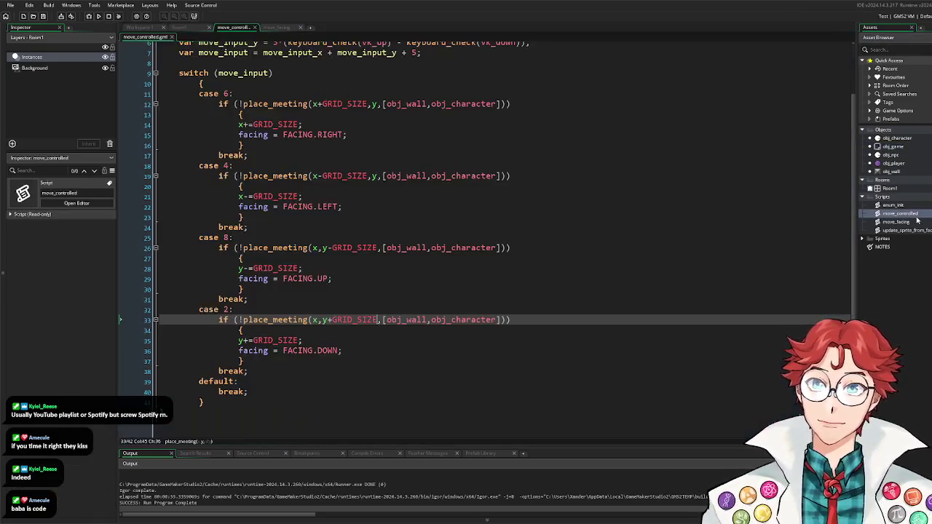
Step: Start an if (global.turn_timer check atop move_controlled, abandon it, and open obj_npc
{"action": "scroll", "coordinate": [289, 268], "scroll_direction": "up", "scroll_amount": 2}
{"action": "left_click", "coordinate": [256, 76]}
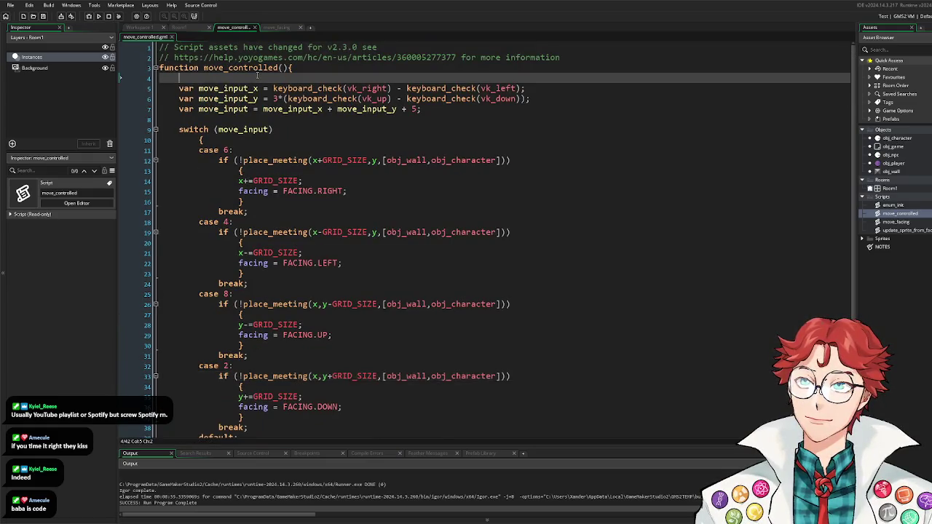
{"action": "key", "text": "Return"}
{"action": "key", "text": "Return"}
{"action": "key", "text": "Up"}
{"action": "type", "text": "if "}
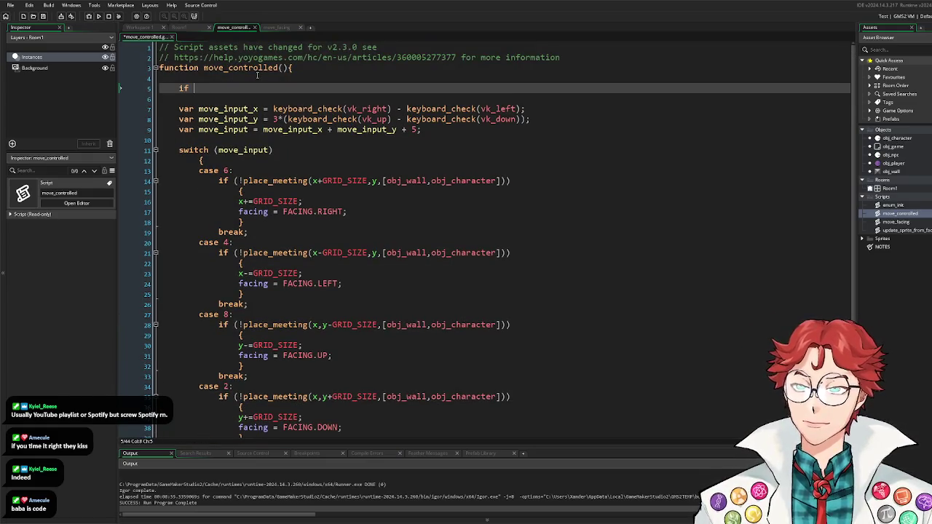
{"action": "type", "text": "(global.turn_"}
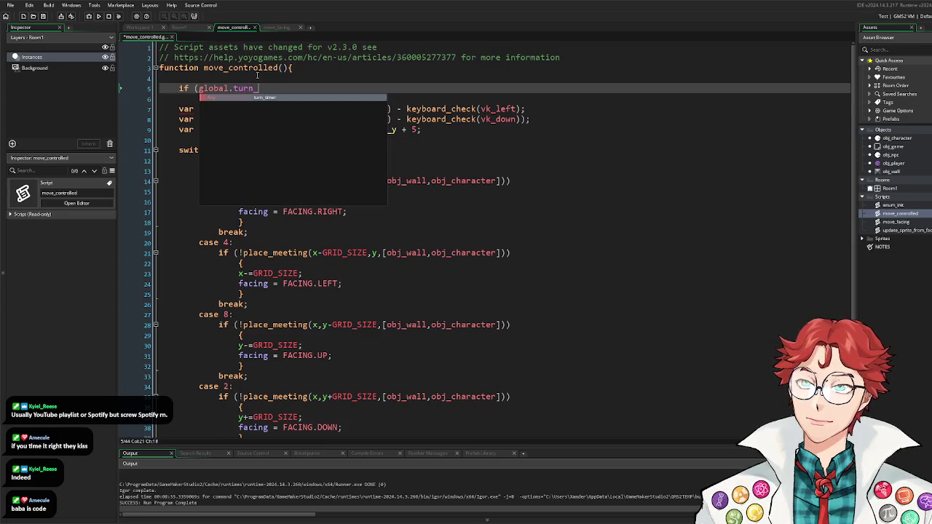
{"action": "type", "text": "tim"}
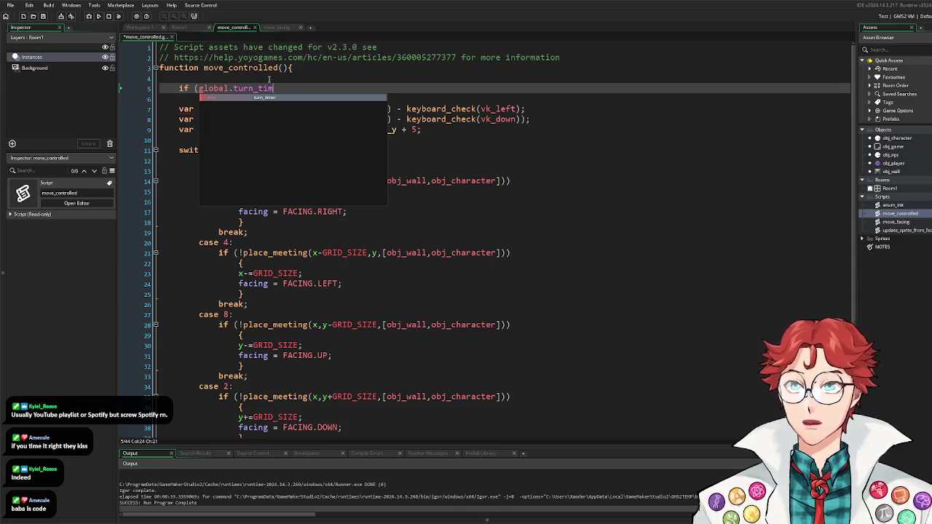
{"action": "key", "text": "BackSpace"}
{"action": "key", "text": "BackSpace"}
{"action": "key", "text": "BackSpace"}
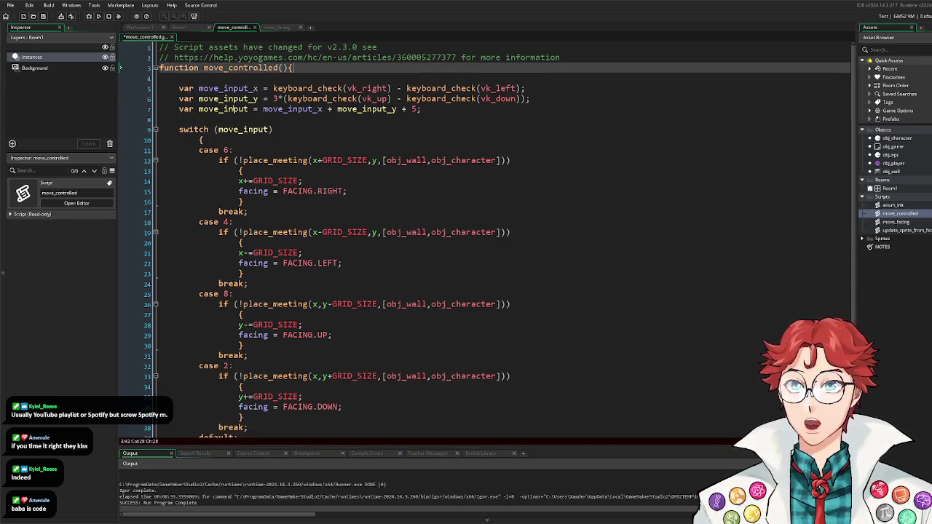
{"action": "double_click", "coordinate": [891, 155]}
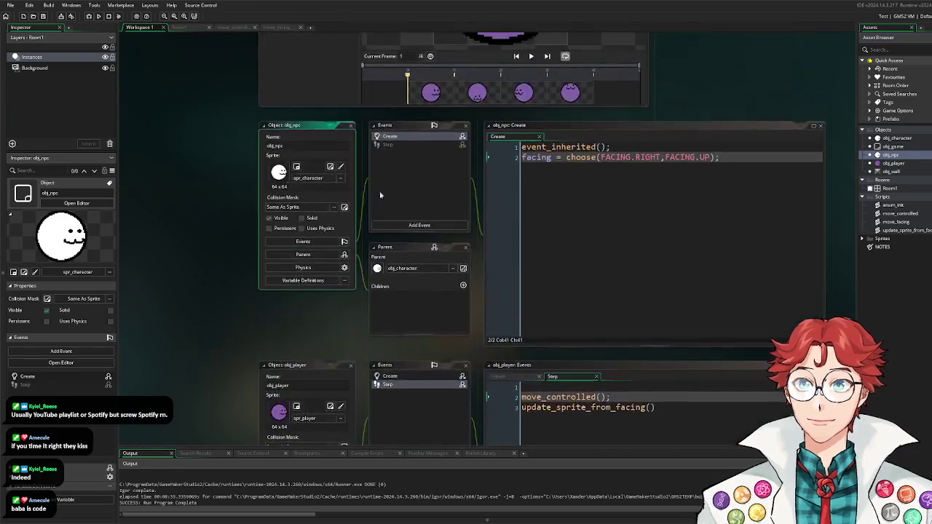
Step: Override obj_npc's inherited Step event with its own containing event_inherited();
{"action": "left_click", "coordinate": [386, 146]}
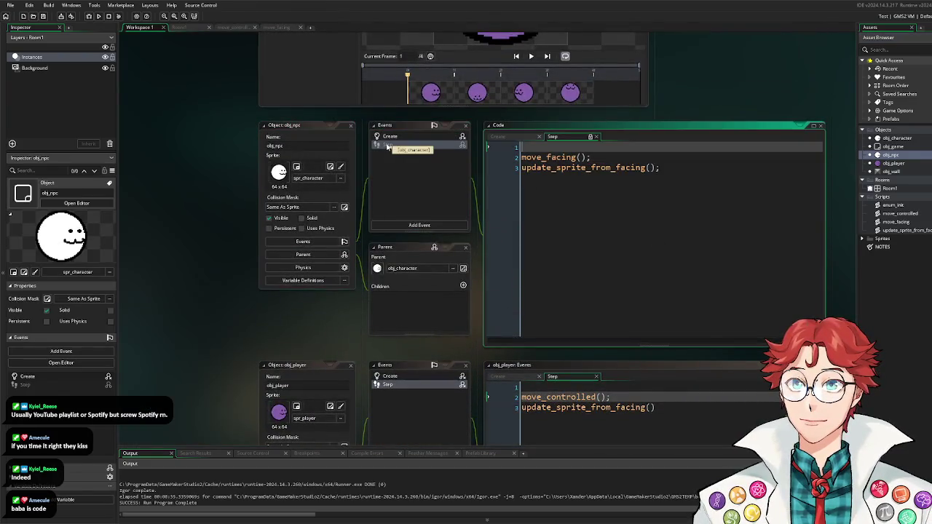
{"action": "left_click", "coordinate": [420, 226]}
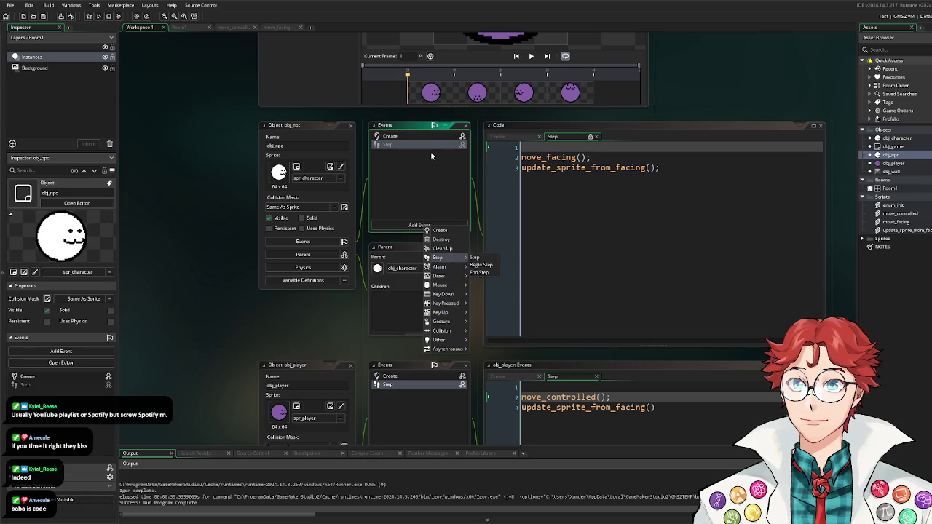
{"action": "left_click", "coordinate": [431, 148]}
{"action": "right_click", "coordinate": [432, 148]}
{"action": "left_click", "coordinate": [445, 166]}
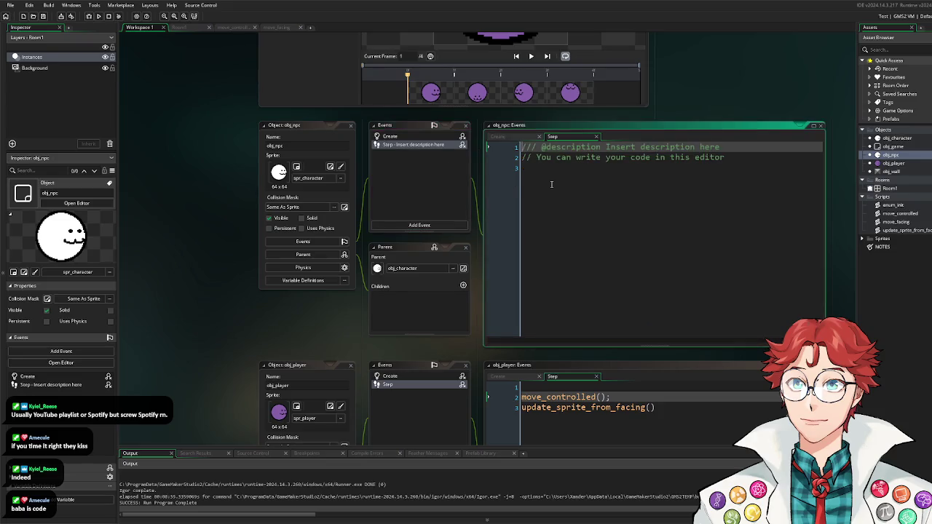
{"action": "right_click", "coordinate": [430, 149]}
{"action": "key", "text": "Escape"}
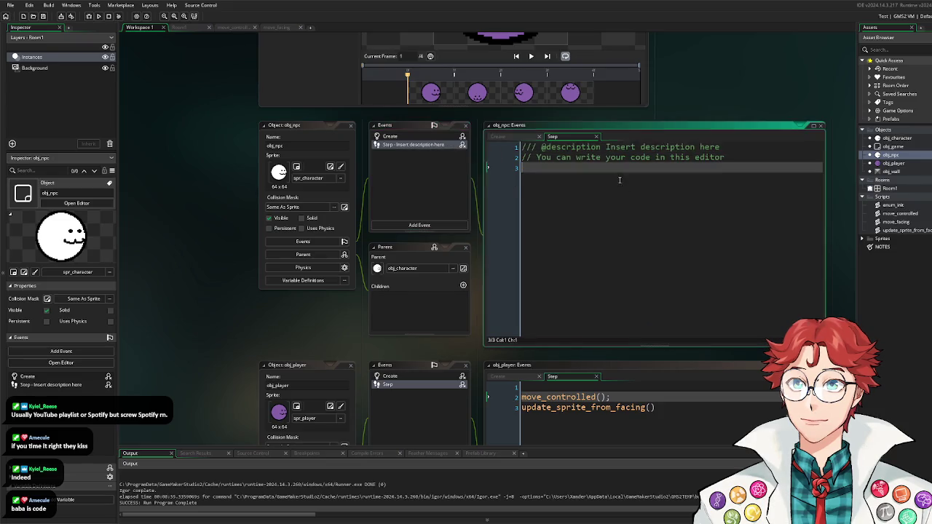
{"action": "key", "text": "ctrl+a"}
{"action": "type", "text": "event_"}
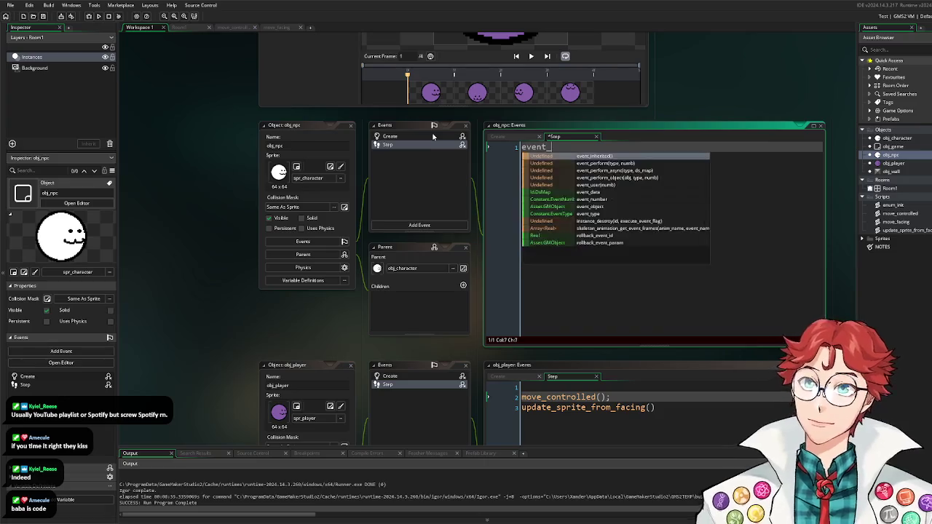
{"action": "type", "text": "inherited();"}
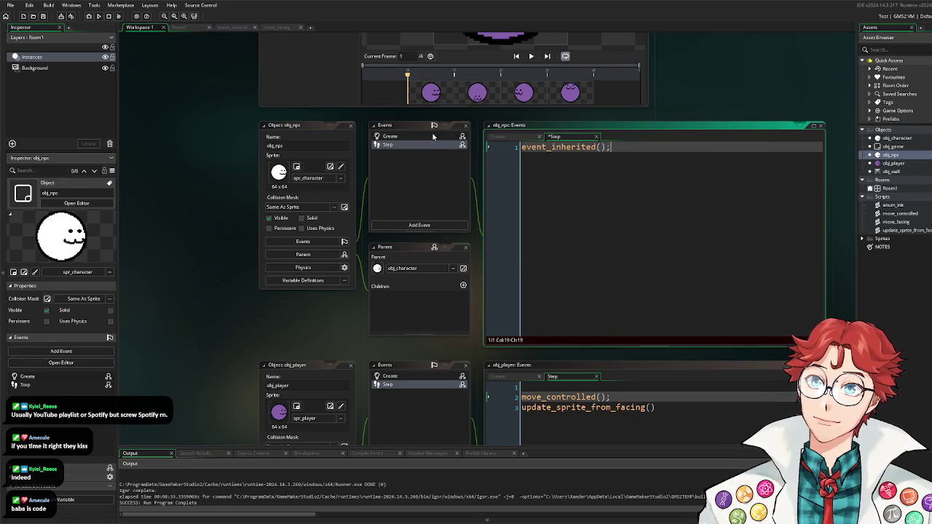
Step: Switch to obj_player's Step code, then to obj_character's object editor
{"action": "double_click", "coordinate": [893, 163]}
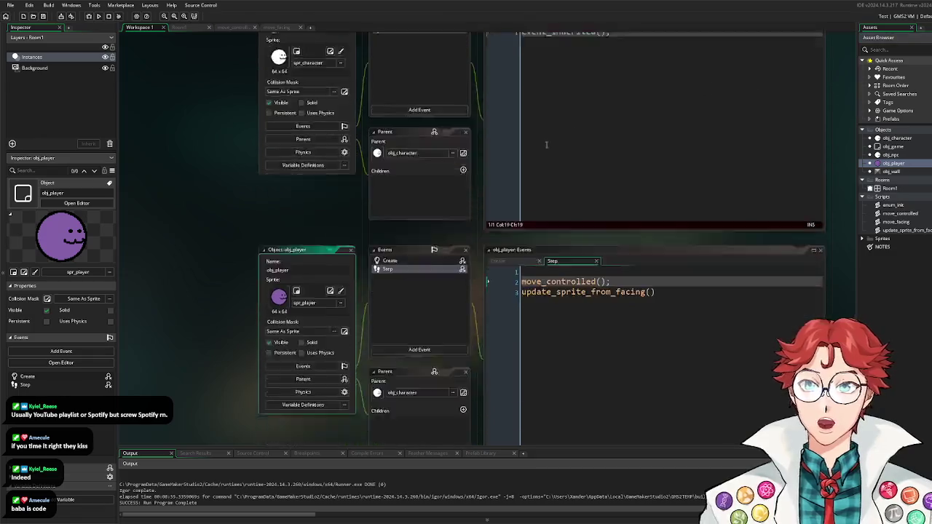
{"action": "left_click", "coordinate": [587, 145]}
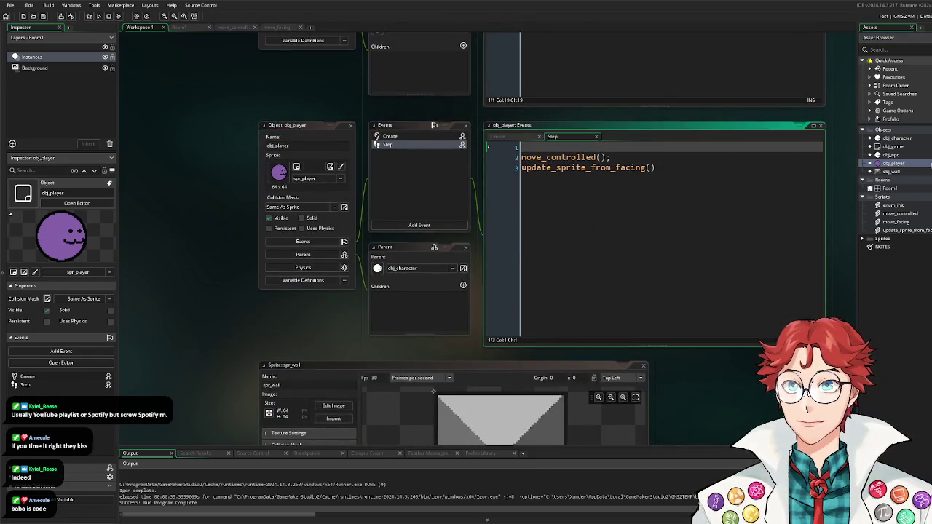
{"action": "double_click", "coordinate": [898, 138]}
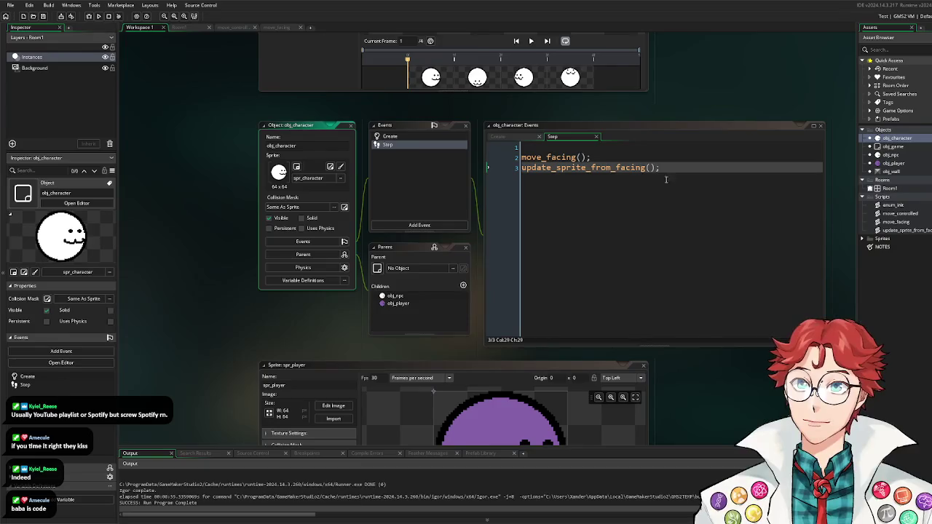
Step: Move the move_facing(); and update_sprite_from_facing(); calls from obj_character's Step into obj_npc's Step
{"action": "key", "text": "ctrl+a"}
{"action": "key", "text": "ctrl+x"}
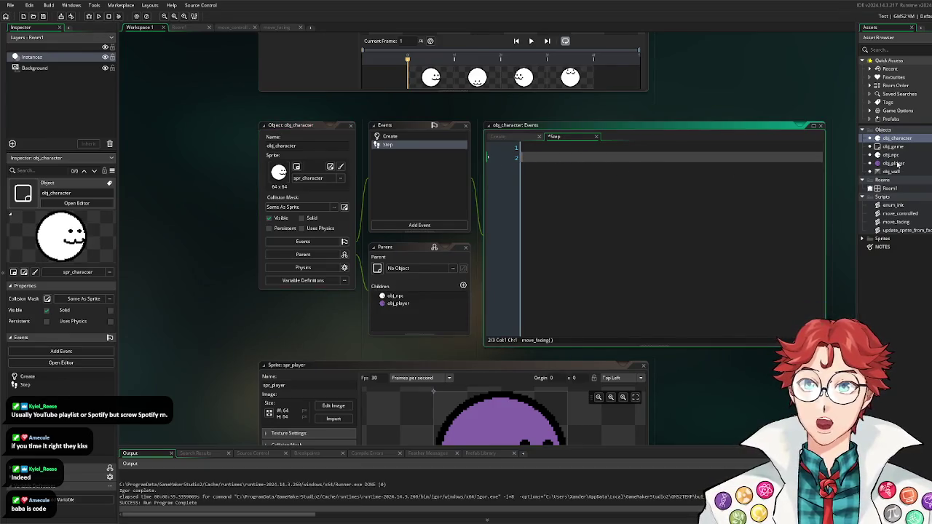
{"action": "left_click", "coordinate": [898, 156]}
{"action": "double_click", "coordinate": [893, 156]}
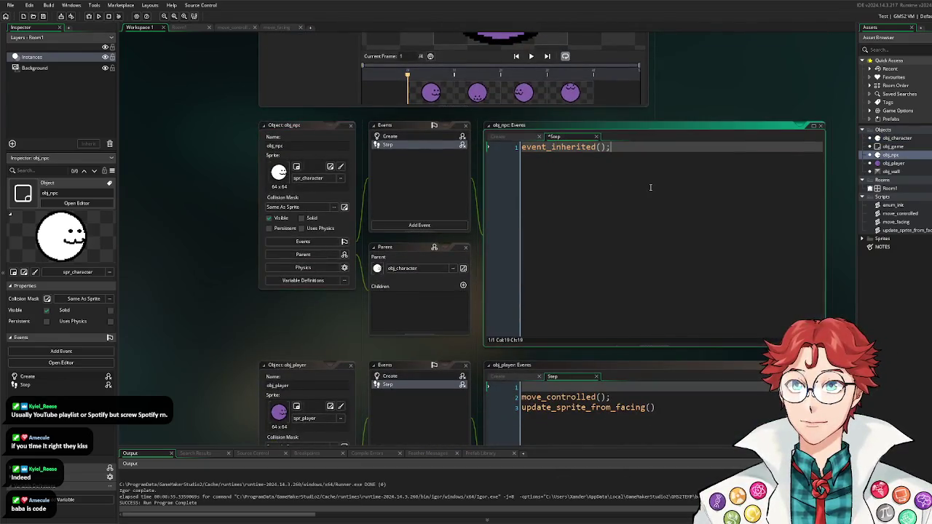
{"action": "key", "text": "ctrl+v"}
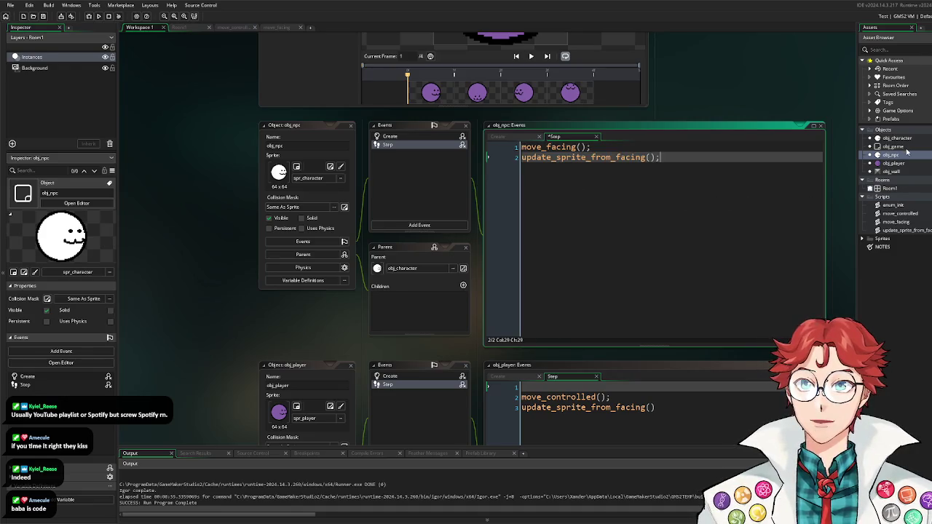
{"action": "double_click", "coordinate": [904, 139]}
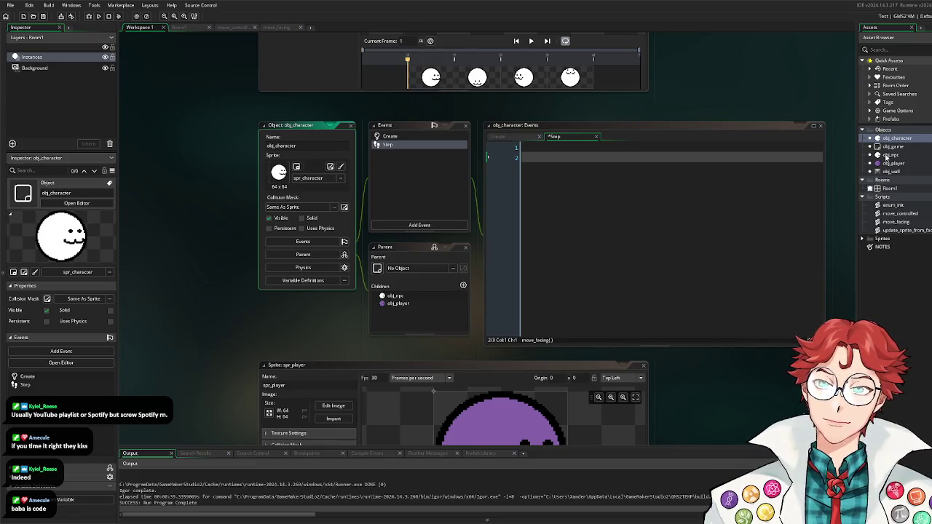
{"action": "double_click", "coordinate": [890, 155]}
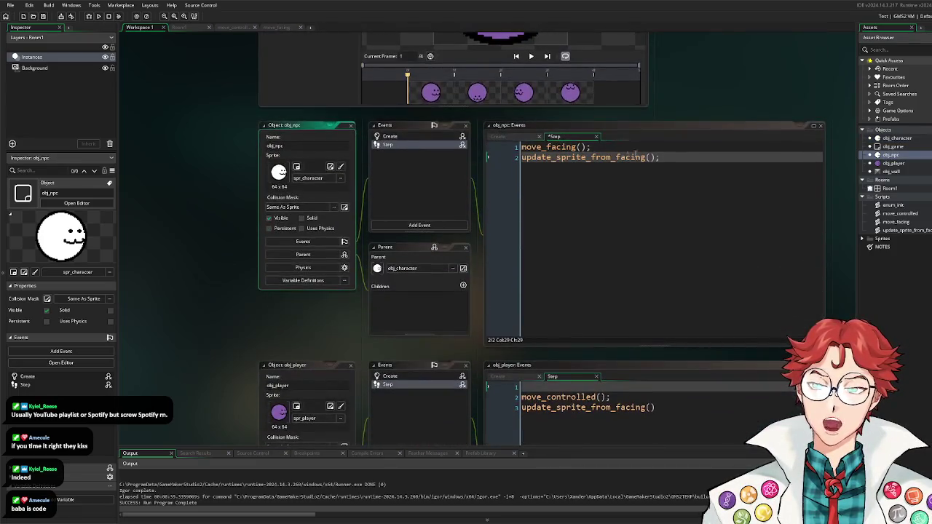
Step: Add if (global.turn_timer != 0) {exit;} at the top of obj_npc's Step event
{"action": "left_click", "coordinate": [522, 147]}
{"action": "key", "text": "Return"}
{"action": "key", "text": "Return"}
{"action": "key", "text": "Up"}
{"action": "key", "text": "Up"}
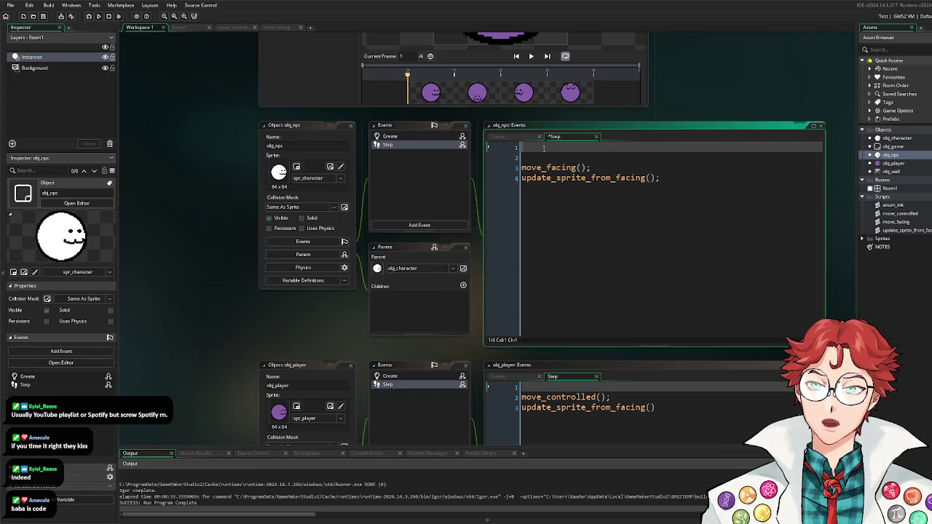
{"action": "type", "text": "if ("}
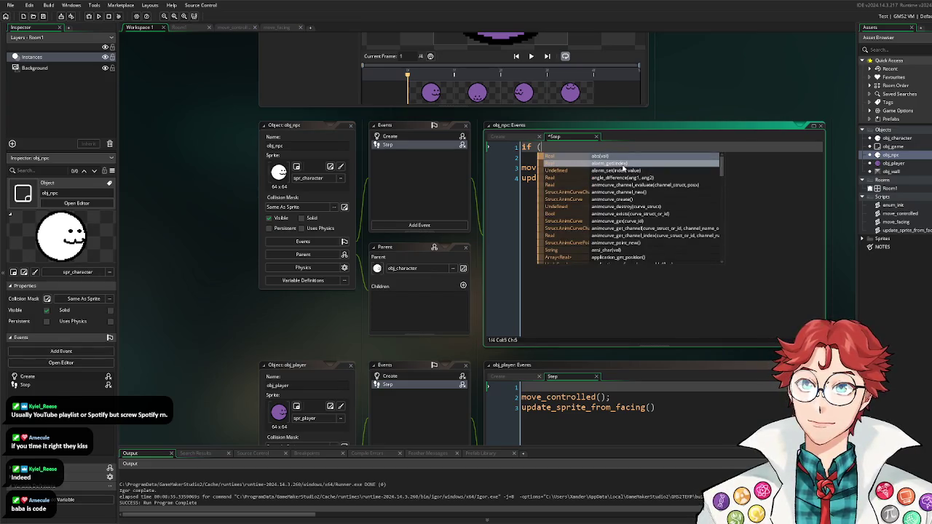
{"action": "type", "text": "global.turn_t"}
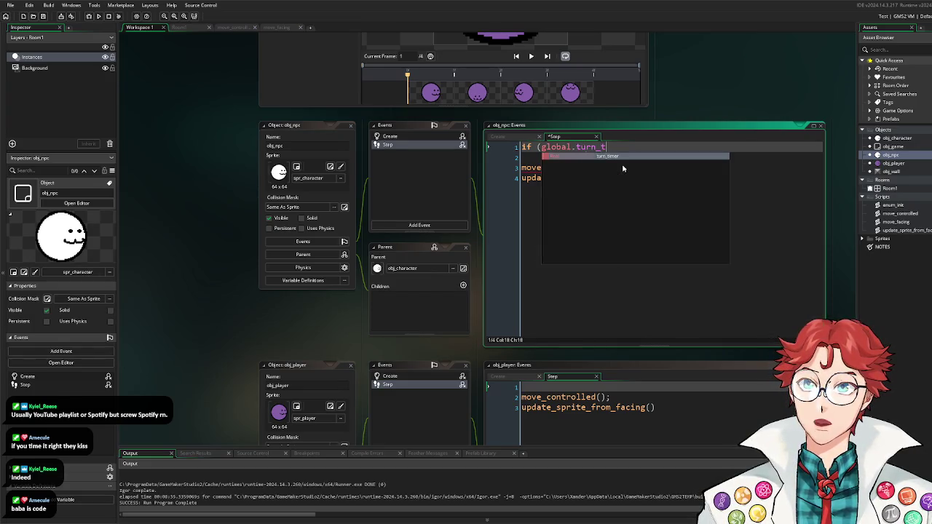
{"action": "type", "text": "imer !="}
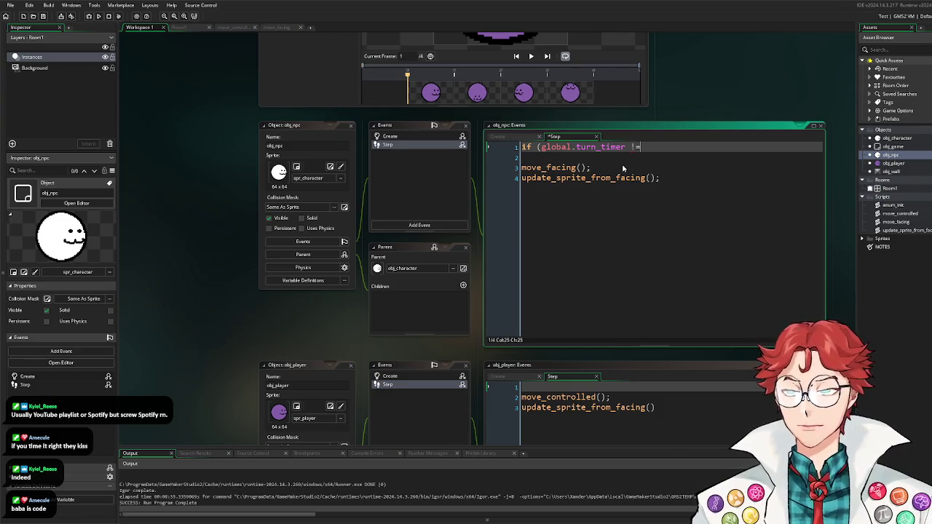
{"action": "type", "text": " 0)"}
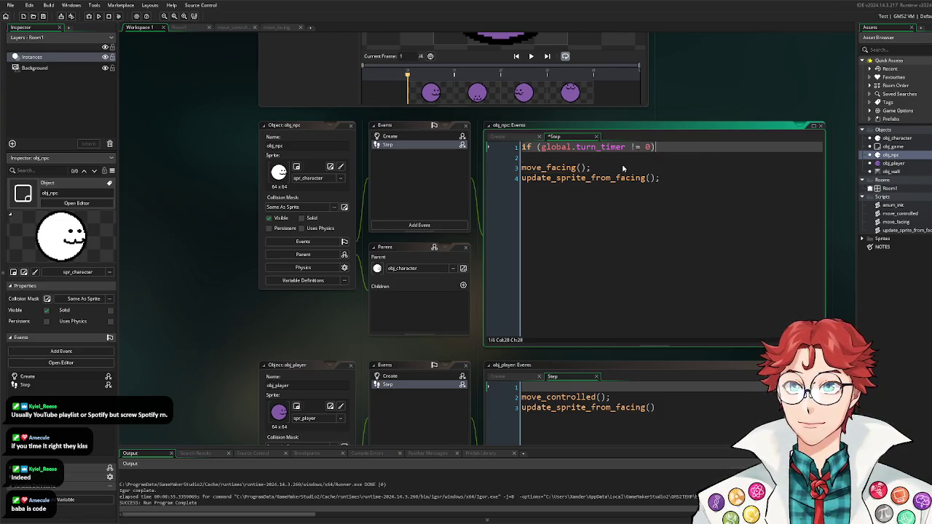
{"action": "key", "text": "Return"}
{"action": "type", "text": "{retur"}
{"action": "key", "text": "BackSpace"}
{"action": "key", "text": "BackSpace"}
{"action": "key", "text": "BackSpace"}
{"action": "type", "text": "exit;"}
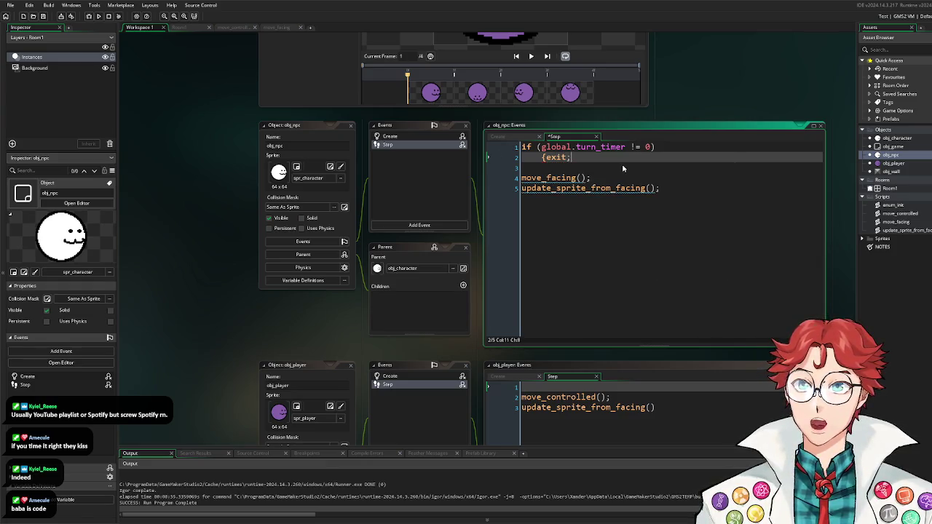
{"action": "type", "text": "}"}
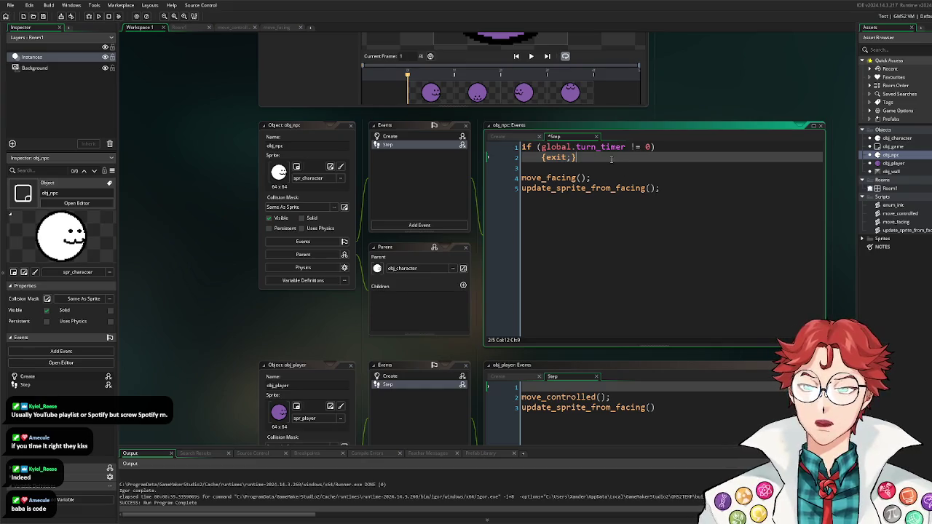
Step: Put the same turn-timer guard atop obj_player's Step, save, and run the game
{"action": "left_click_drag", "start_coordinate": [611, 159], "coordinate": [521, 146]}
{"action": "double_click", "coordinate": [917, 165]}
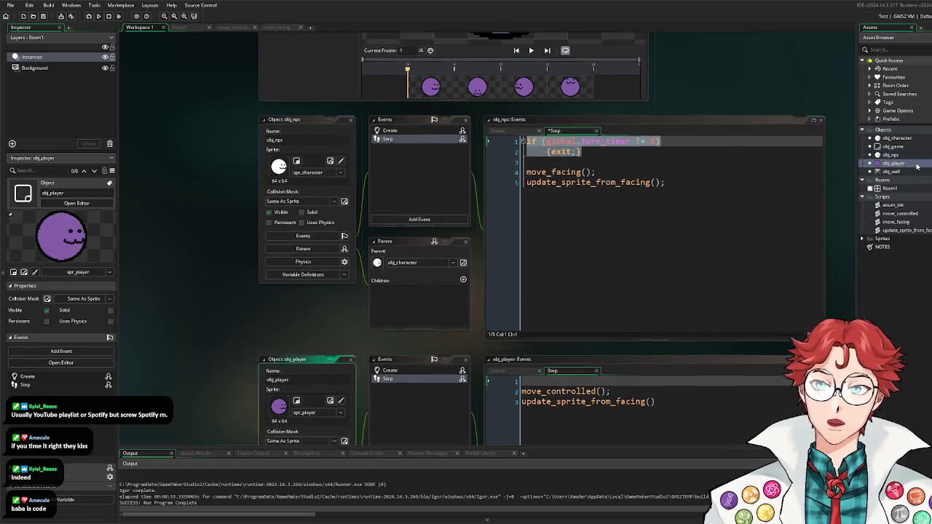
{"action": "left_click", "coordinate": [586, 146]}
{"action": "key", "text": "Return"}
{"action": "key", "text": "Up"}
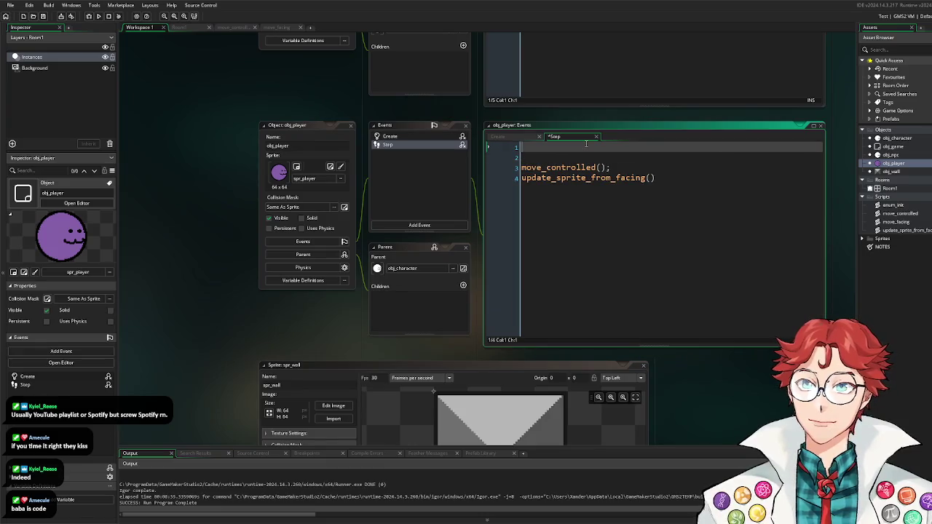
{"action": "key", "text": "ctrl+v"}
{"action": "key", "text": "ctrl+s"}
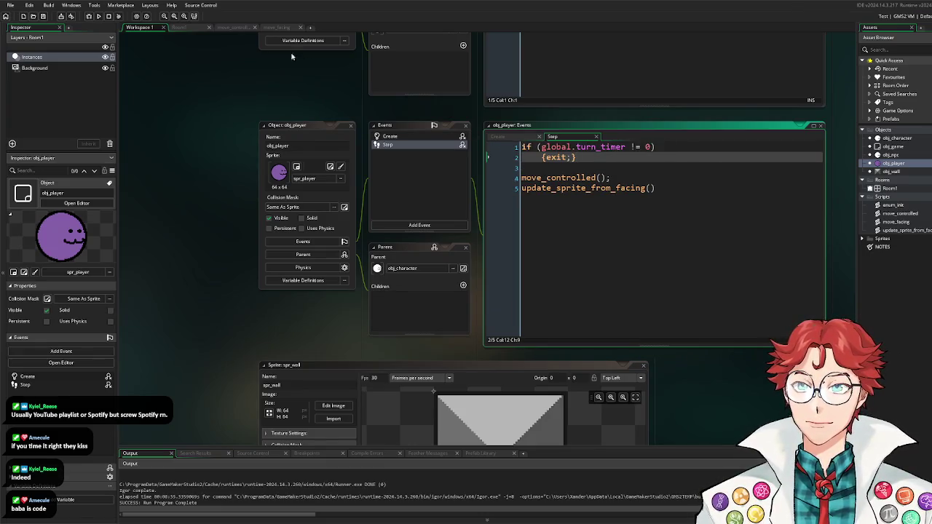
{"action": "left_click", "coordinate": [101, 18]}
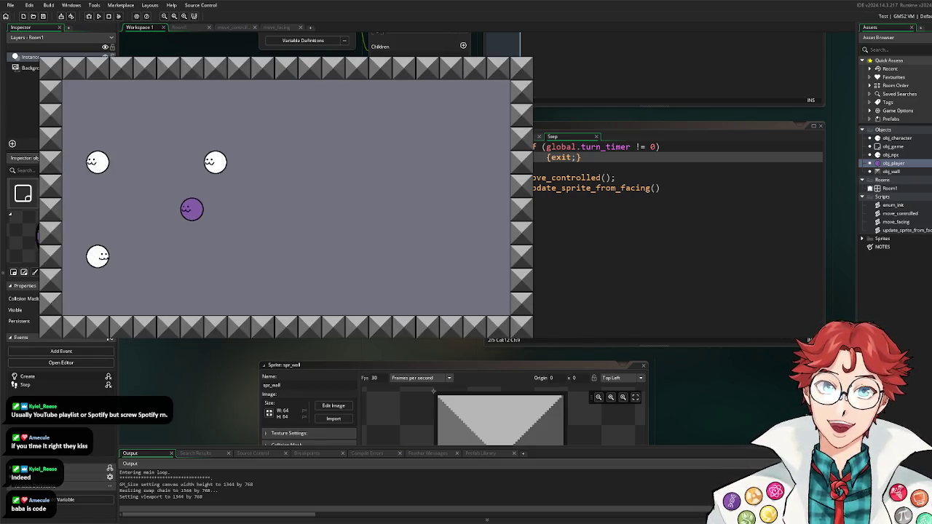
{"action": "key", "text": "Right"}
{"action": "key", "text": "Right"}
{"action": "key", "text": "Up"}
{"action": "key", "text": "Down"}
{"action": "key", "text": "Left"}
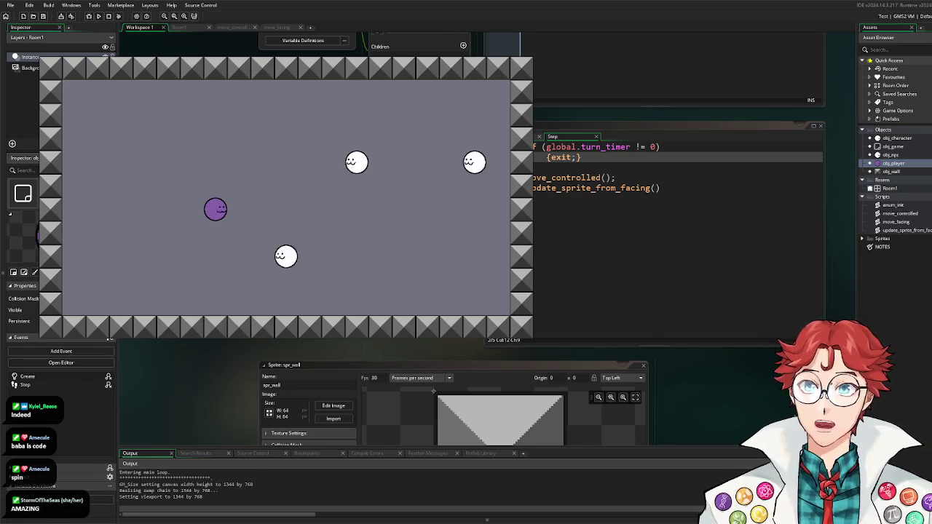
{"action": "key", "text": "Escape"}
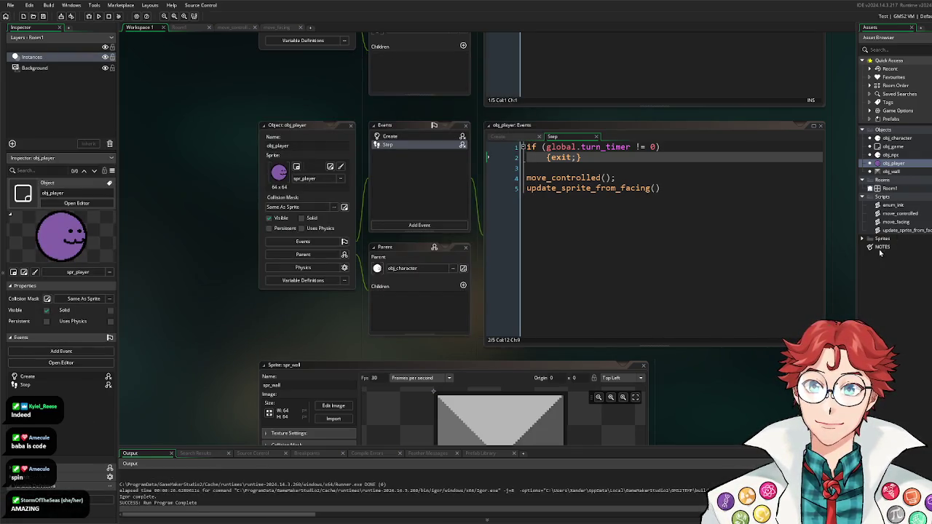
Step: After viewing spr_player, add image_speed = 0 on line 1 of obj_character's Create event and run
{"action": "left_click", "coordinate": [862, 239]}
{"action": "double_click", "coordinate": [893, 255]}
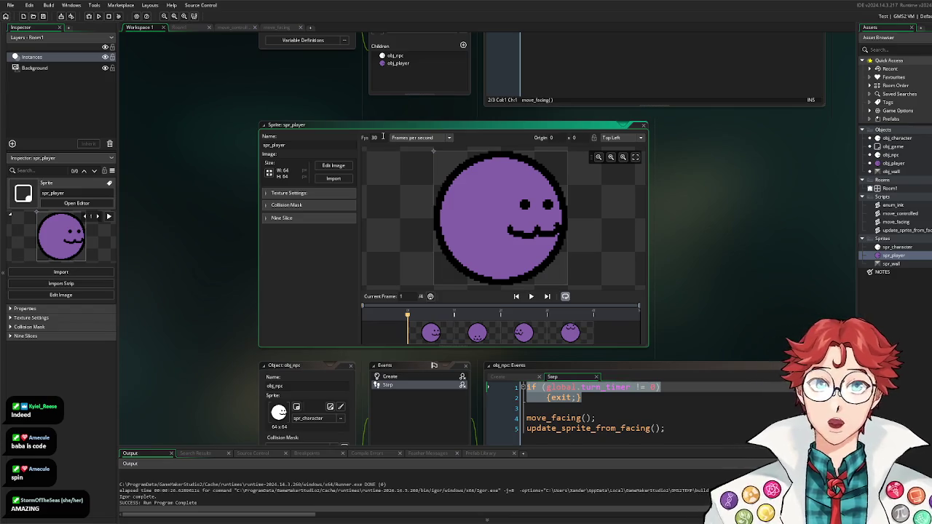
{"action": "double_click", "coordinate": [892, 139]}
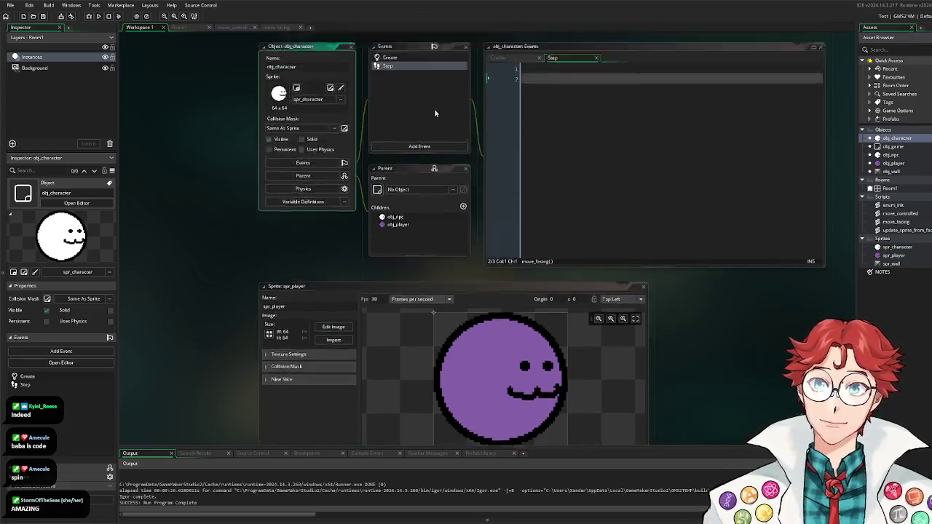
{"action": "left_click", "coordinate": [397, 137]}
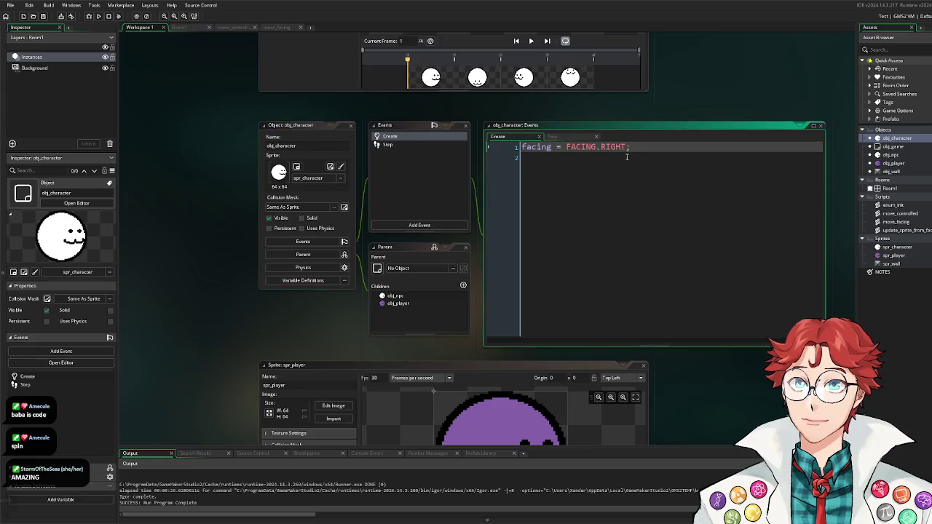
{"action": "left_click", "coordinate": [543, 148]}
{"action": "type", "text": "image_speed = 0;"}
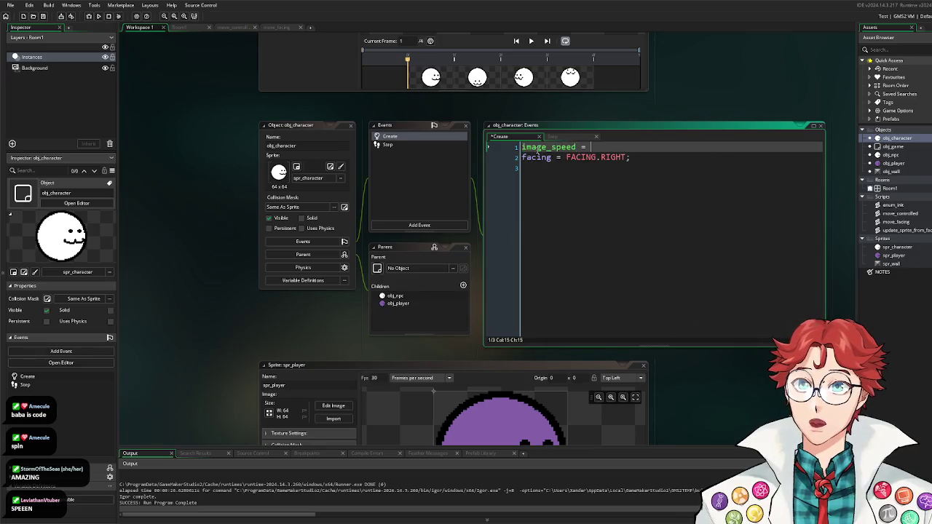
{"action": "left_click", "coordinate": [99, 17]}
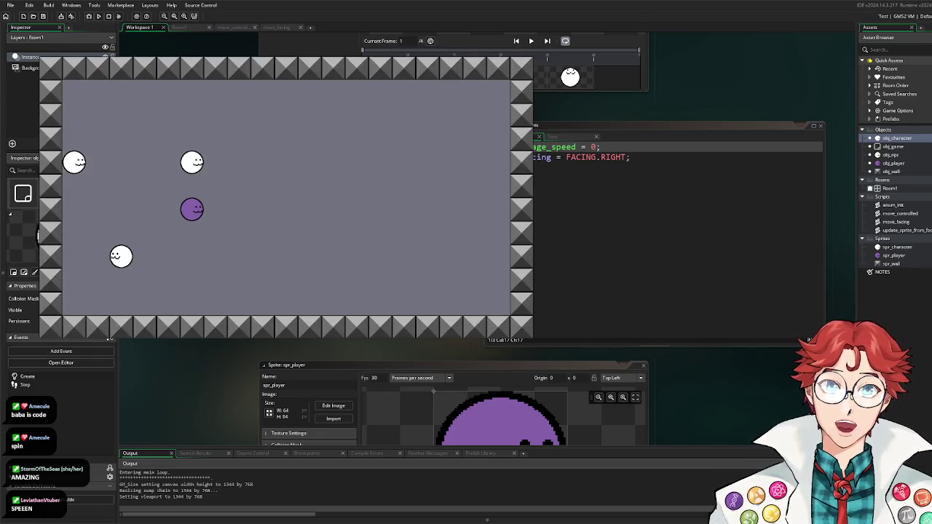
Step: Test grid movement with the arrow keys, close the game, and reopen obj_character
{"action": "key", "text": "Up"}
{"action": "key", "text": "Right"}
{"action": "key", "text": "Left"}
{"action": "key", "text": "Up"}
{"action": "key", "text": "Up"}
{"action": "key", "text": "Right"}
{"action": "key", "text": "Right"}
{"action": "key", "text": "Left"}
{"action": "key", "text": "Down"}
{"action": "key", "text": "Right"}
{"action": "key", "text": "Right"}
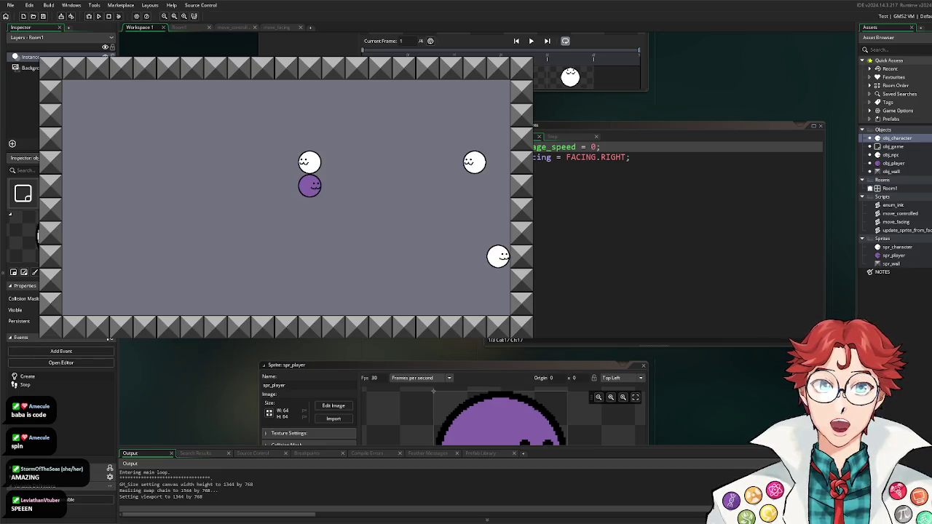
{"action": "key", "text": "Up"}
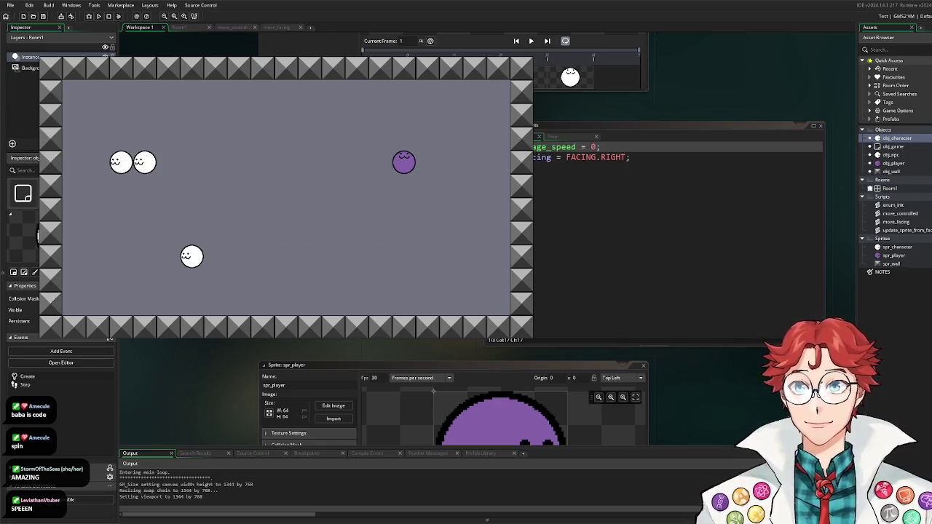
{"action": "key", "text": "Escape"}
{"action": "double_click", "coordinate": [897, 138]}
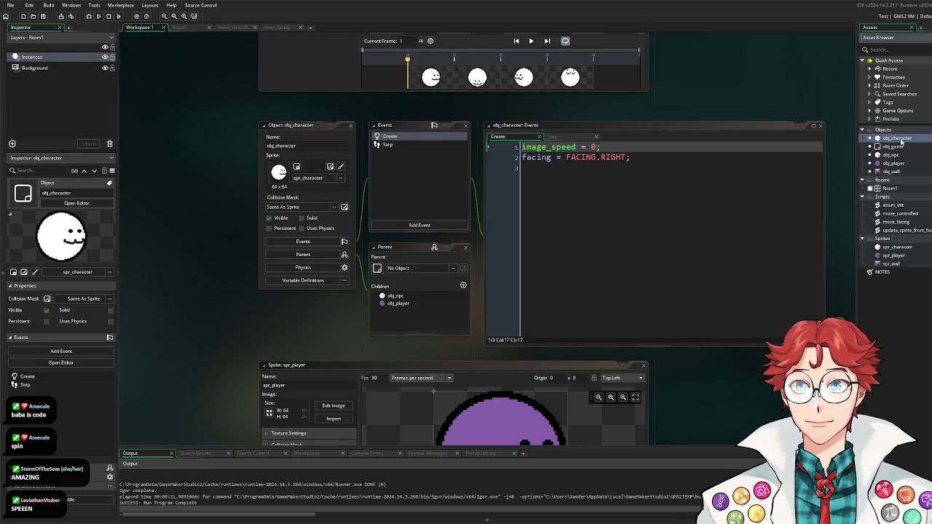
Step: Add draw_x = 0; and draw_y = 0; below the facing line in obj_character's Create event
{"action": "left_click", "coordinate": [396, 139]}
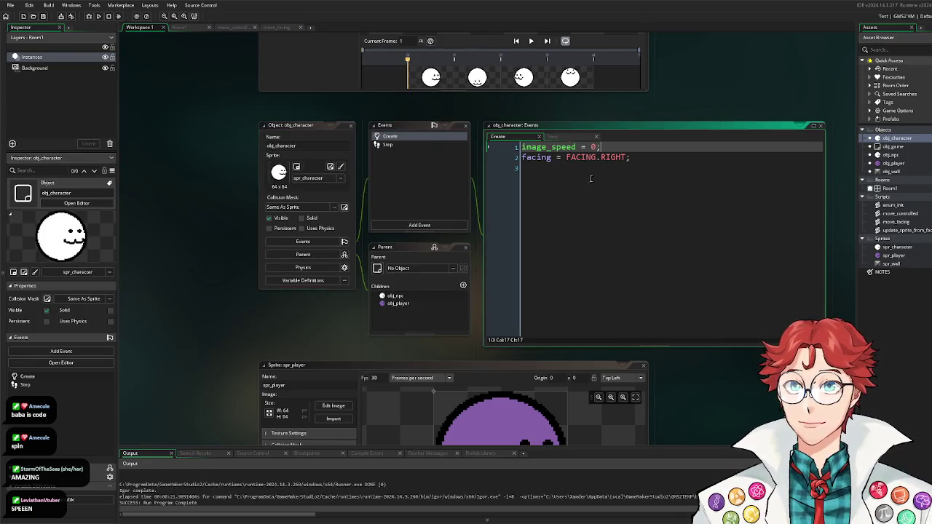
{"action": "left_click", "coordinate": [671, 158]}
{"action": "key", "text": "Return"}
{"action": "key", "text": "Return"}
{"action": "type", "text": "draw_x"}
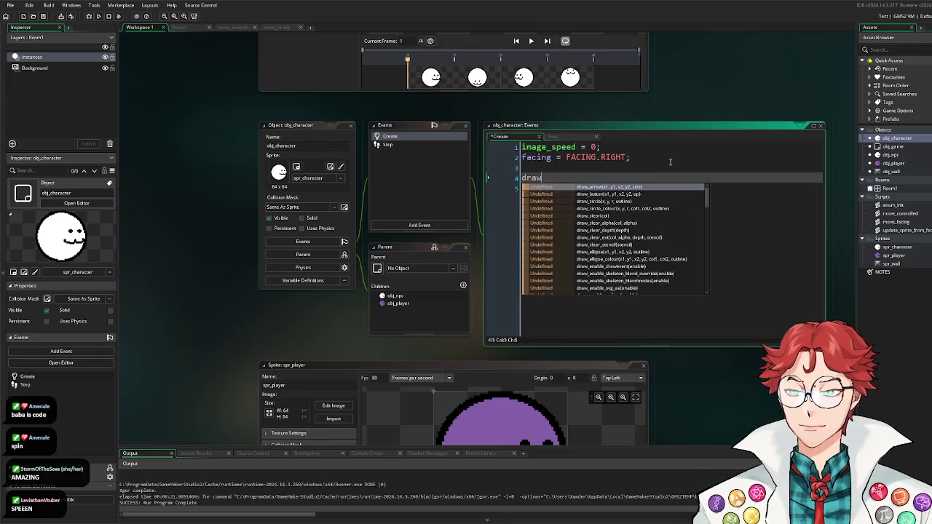
{"action": "type", "text": " = 0;"}
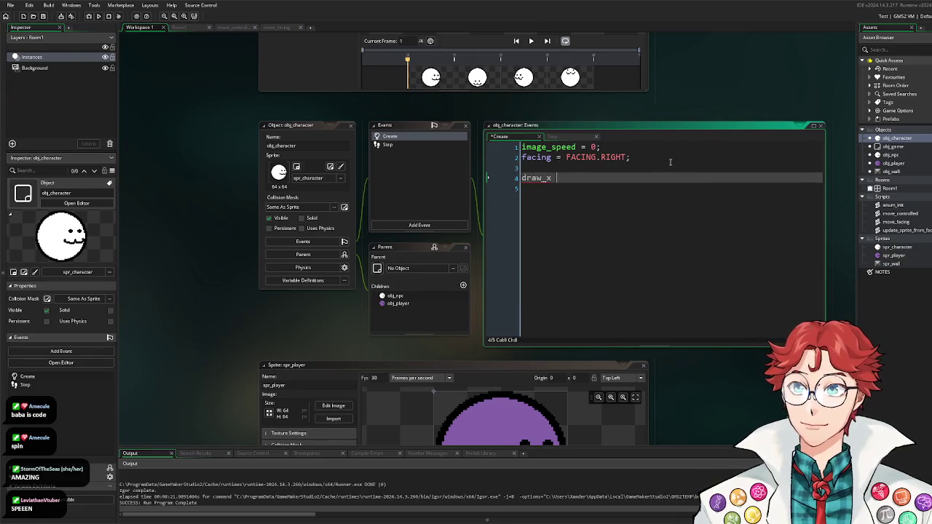
{"action": "key", "text": "Return"}
{"action": "type", "text": "draw_y = 0;"}
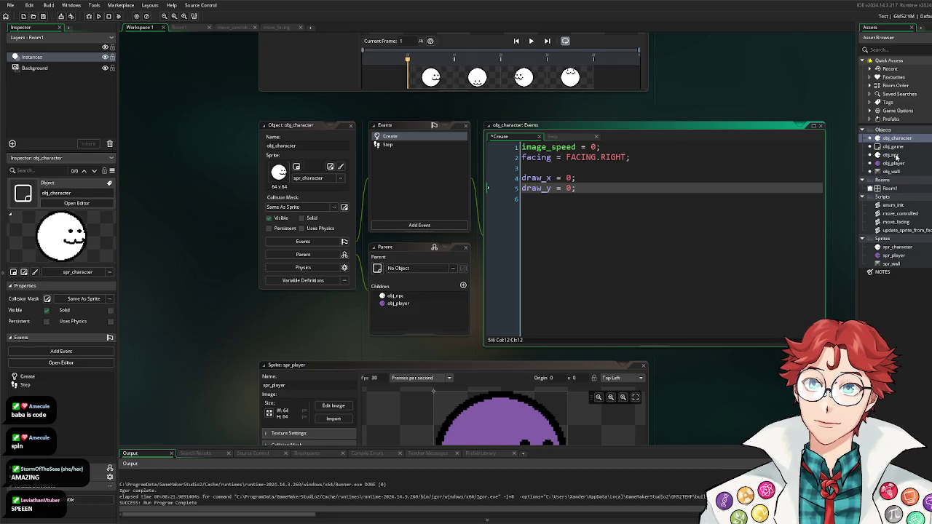
{"action": "left_click", "coordinate": [420, 225]}
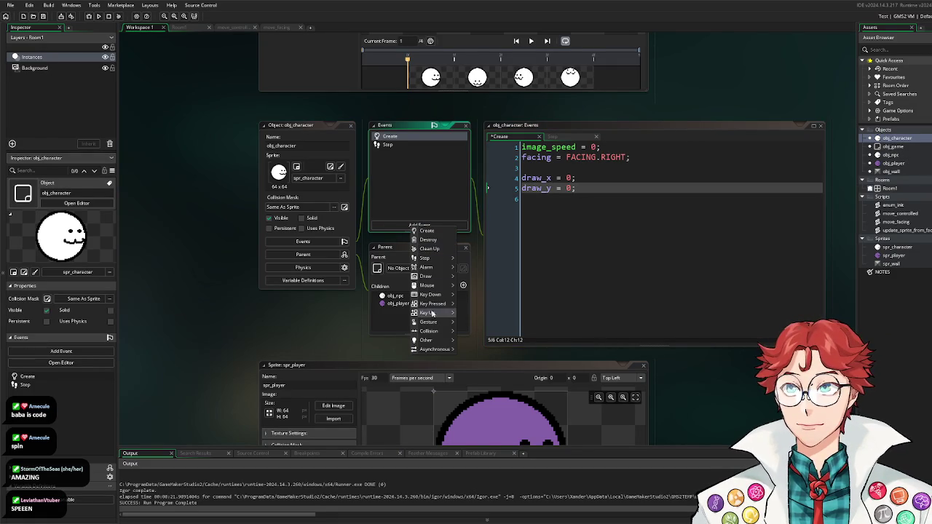
Step: Add a Draw event to obj_character and clear its template code
{"action": "mouse_move", "coordinate": [439, 280]}
{"action": "left_click", "coordinate": [472, 277]}
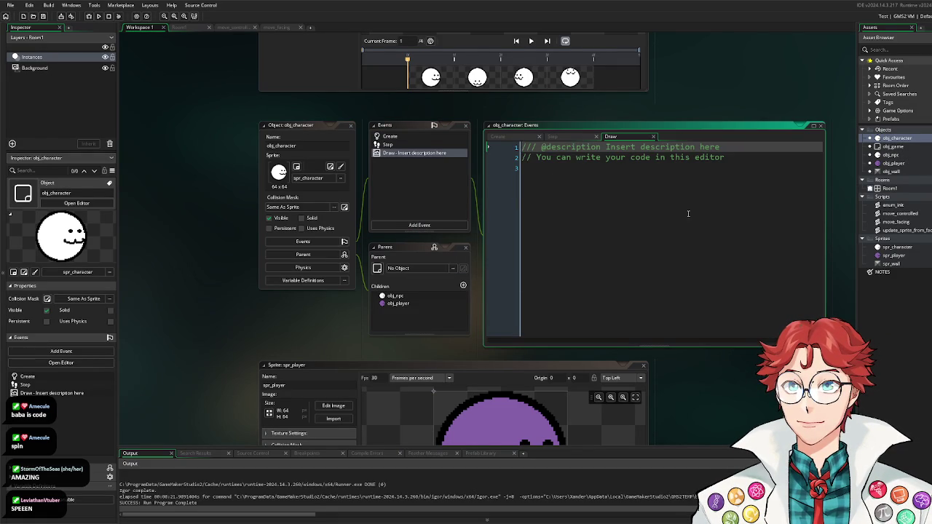
{"action": "key", "text": "ctrl+a"}
{"action": "key", "text": "BackSpace"}
{"action": "left_click", "coordinate": [402, 146]}
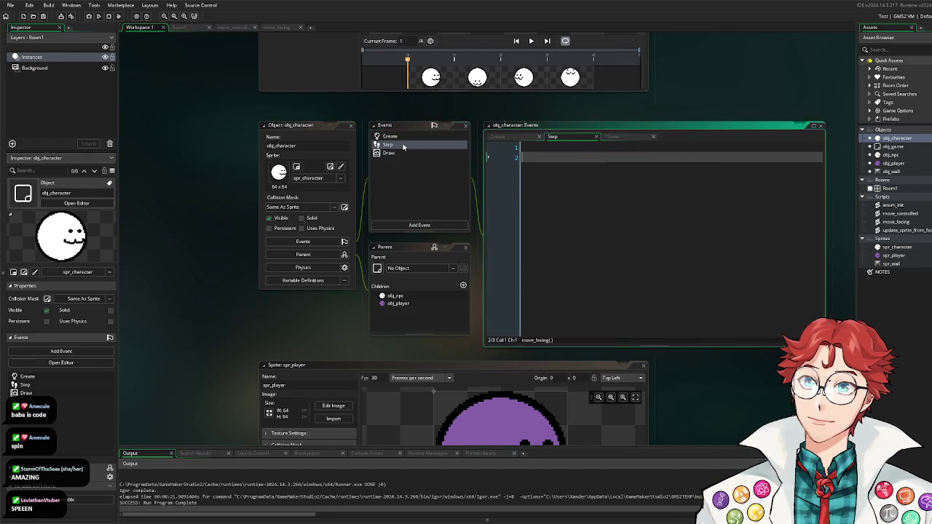
{"action": "left_click", "coordinate": [402, 153]}
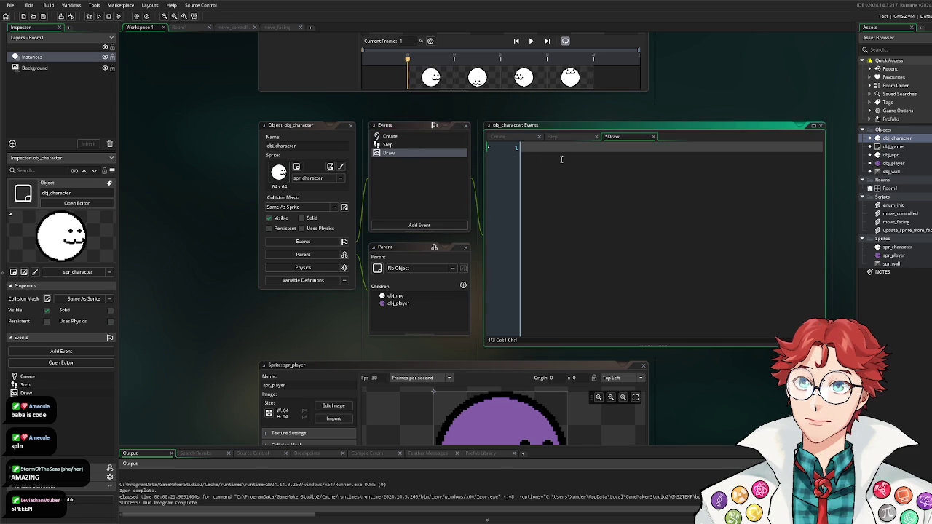
Step: Write draw_sprite(sprite_index,image_index,draw_x,draw_y) and start a draw_x = lerp() line above it
{"action": "type", "text": "draw"}
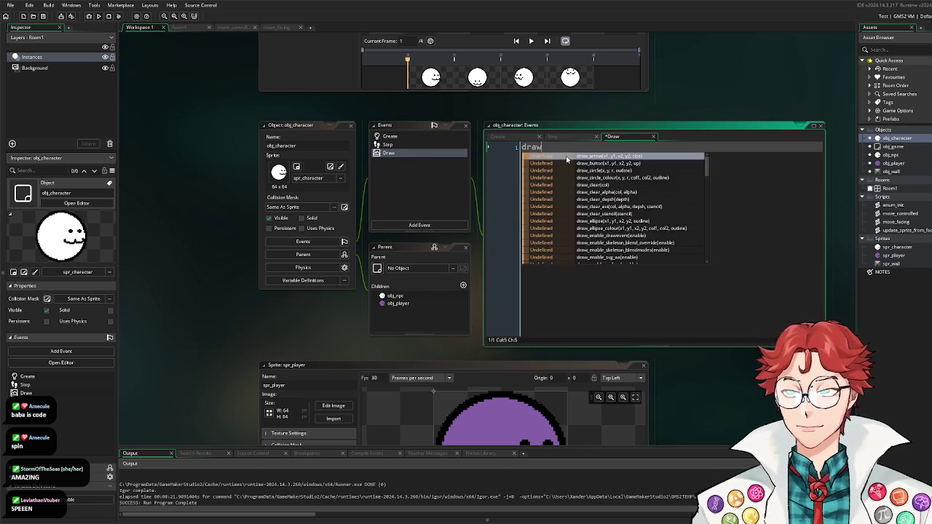
{"action": "type", "text": "_x ="}
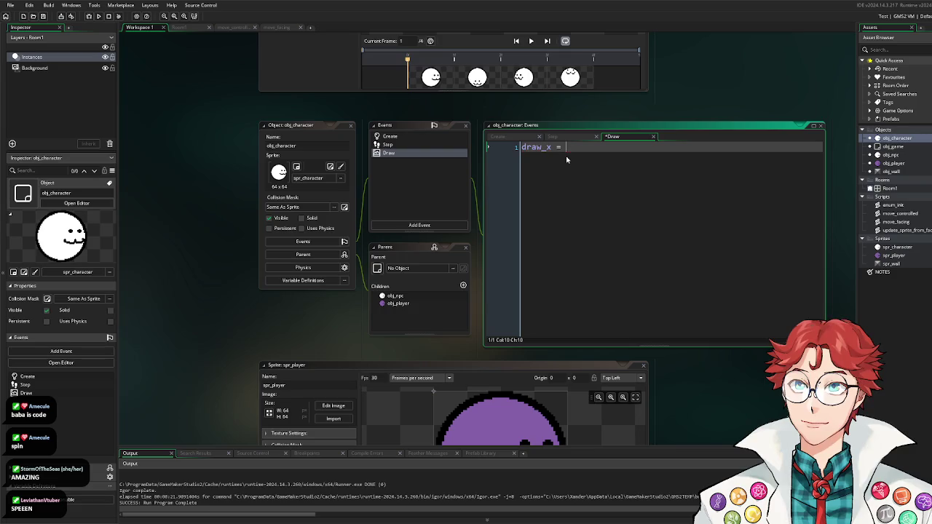
{"action": "key", "text": "BackSpace"}
{"action": "key", "text": "BackSpace"}
{"action": "key", "text": "BackSpace"}
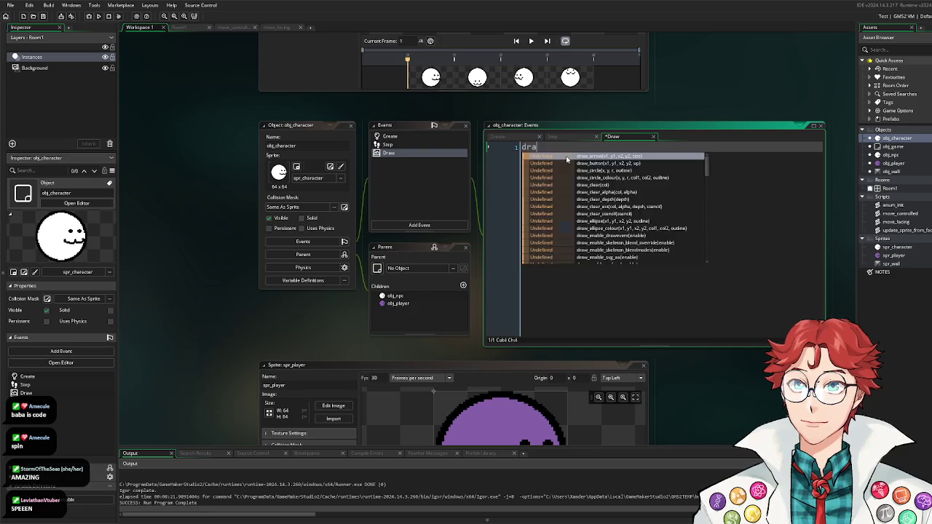
{"action": "key", "text": "Return"}
{"action": "key", "text": "Return"}
{"action": "type", "text": "draw"}
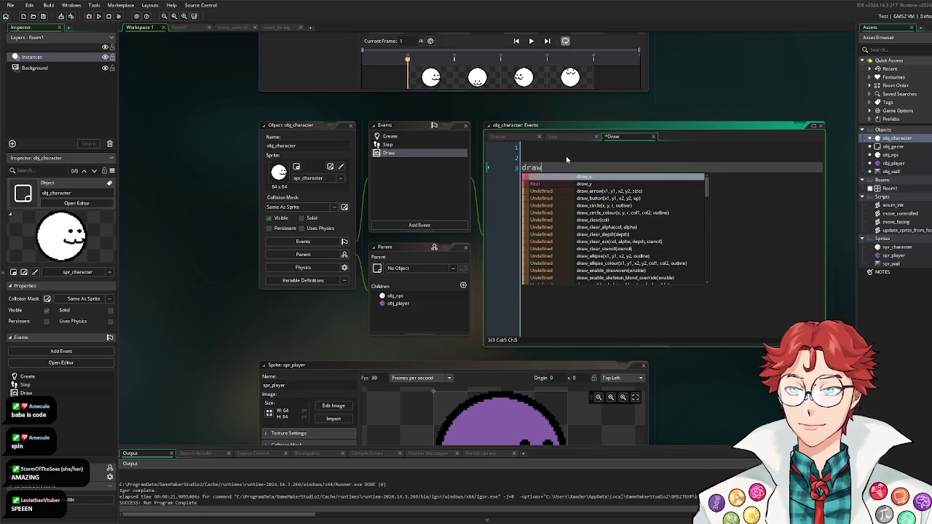
{"action": "type", "text": "_sprite(spri"}
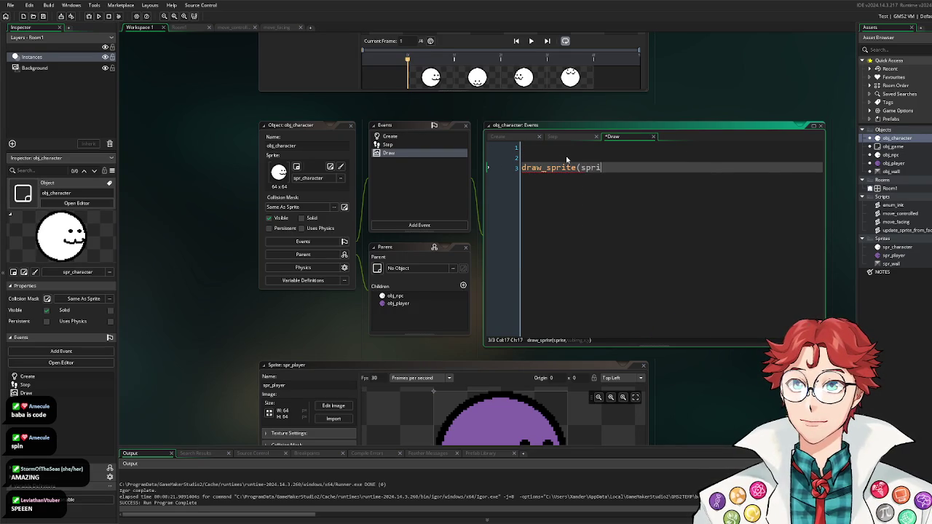
{"action": "type", "text": "te_index, "}
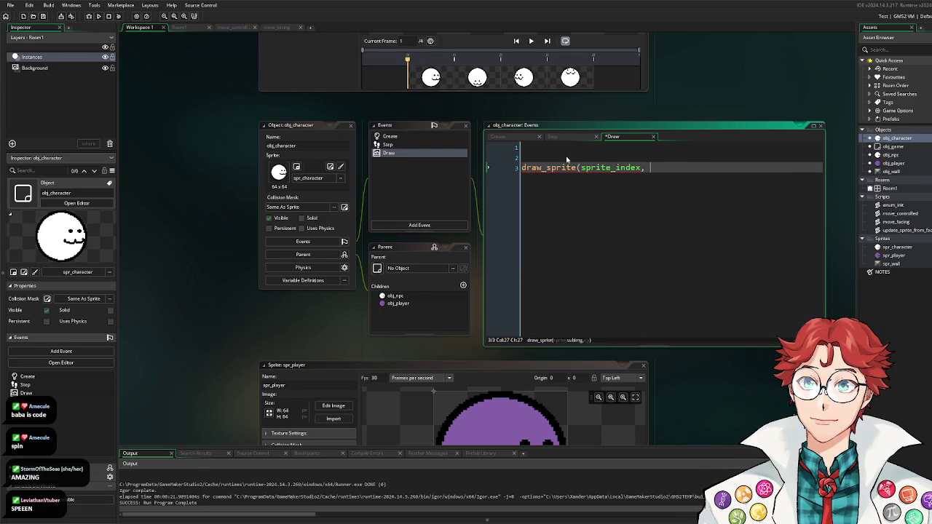
{"action": "type", "text": "image_"}
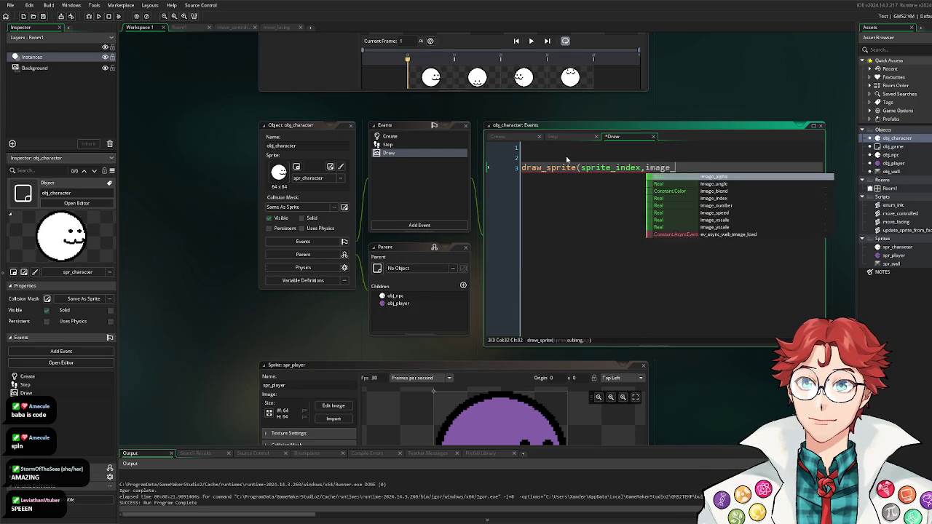
{"action": "type", "text": "index,draw_"}
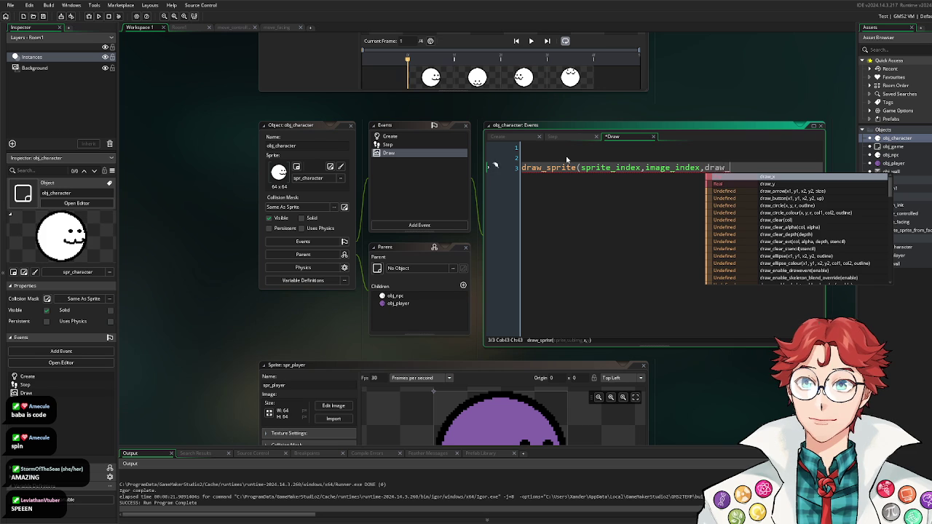
{"action": "type", "text": "x,draw_y);"}
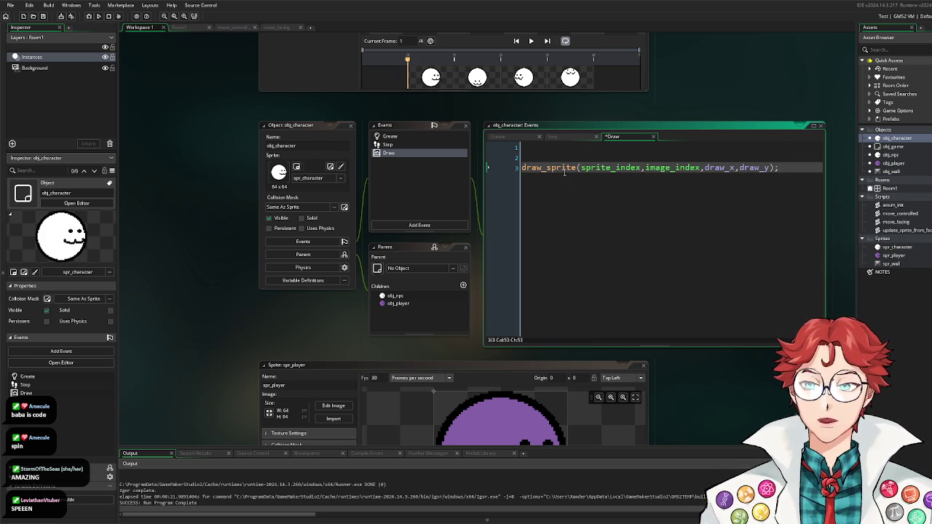
{"action": "mouse_move", "coordinate": [687, 168]}
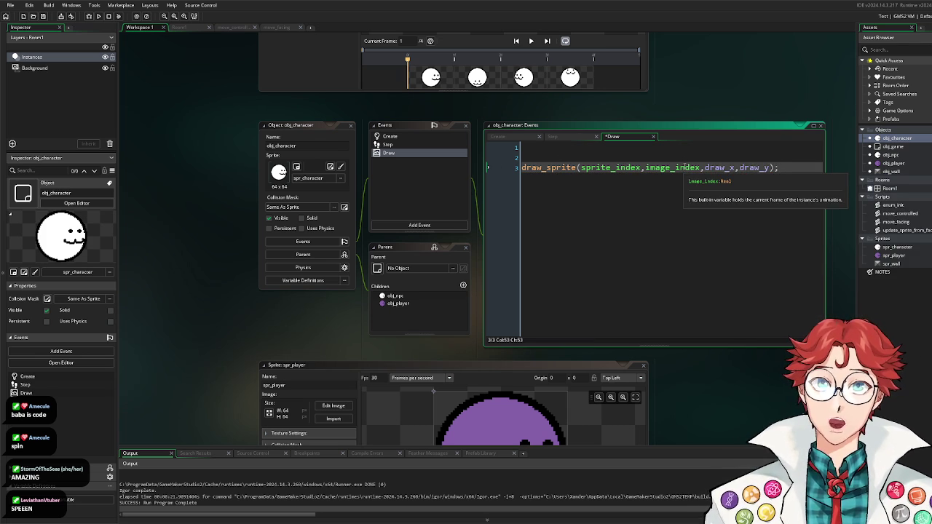
{"action": "mouse_move", "coordinate": [726, 169]}
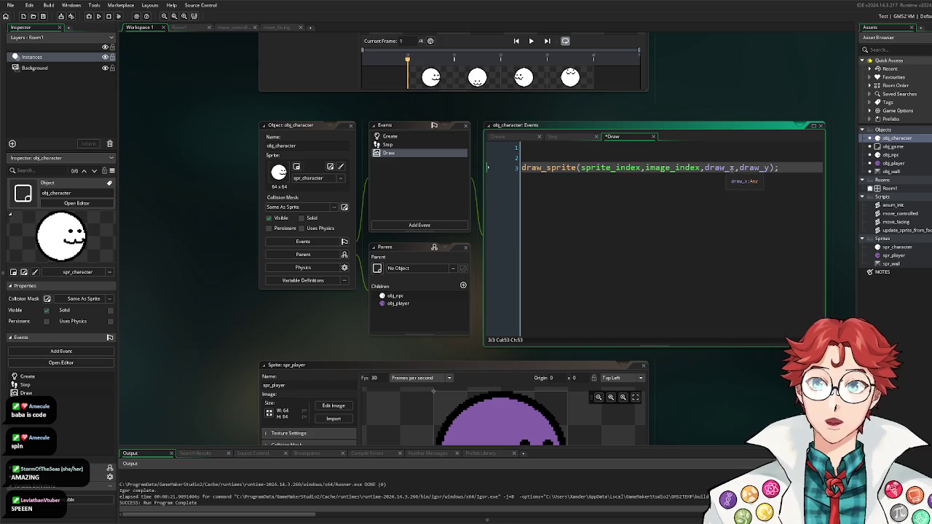
{"action": "left_click", "coordinate": [762, 149]}
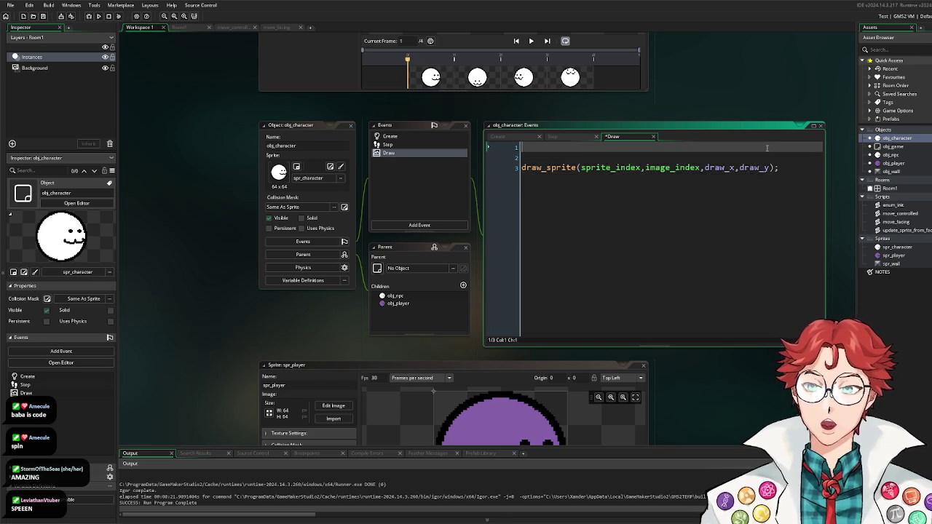
{"action": "key", "text": "Return"}
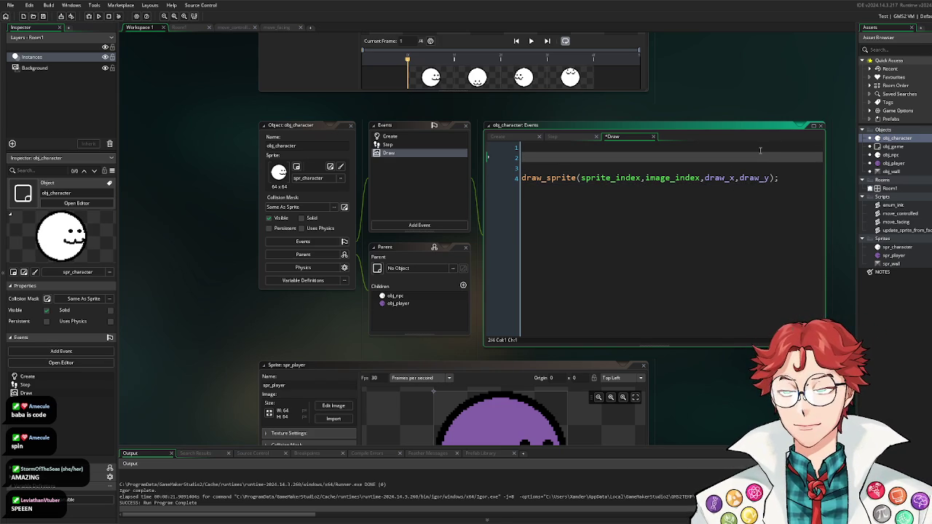
{"action": "type", "text": "draw"}
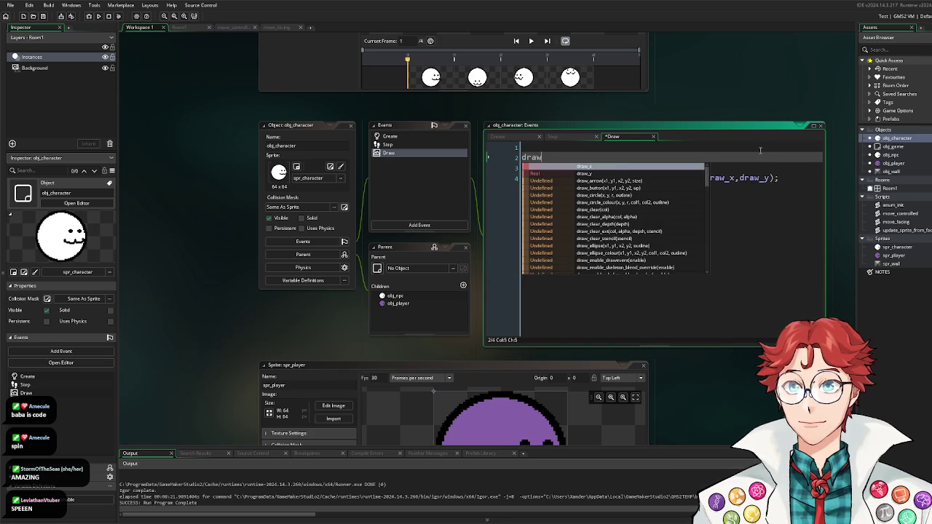
{"action": "type", "text": "_x = lerp"}
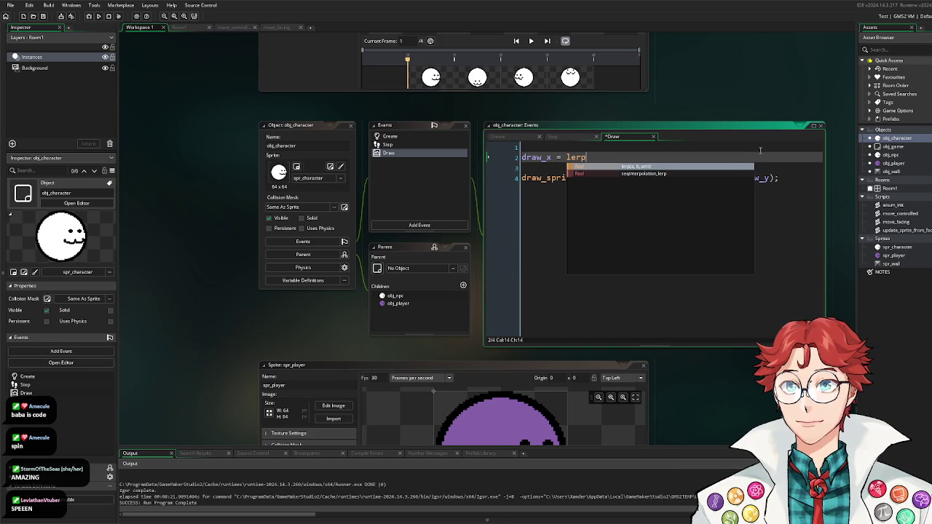
{"action": "type", "text": "("}
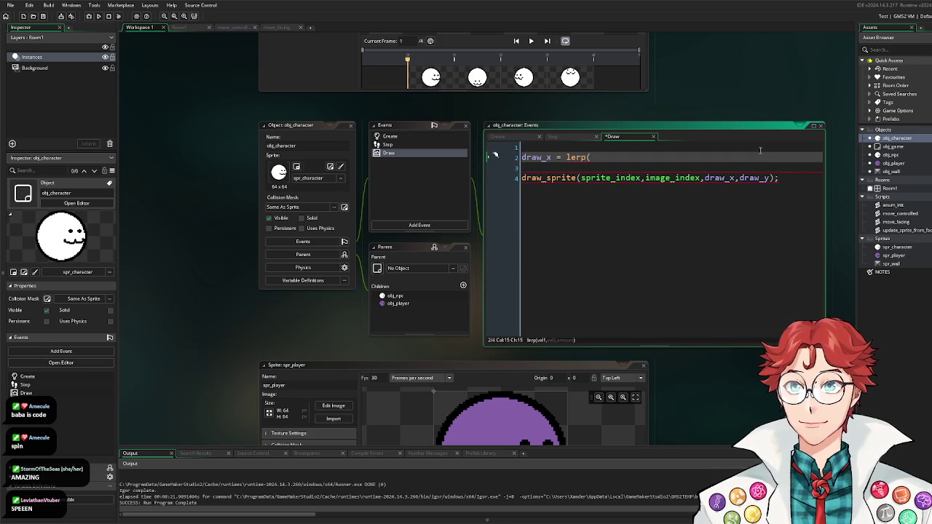
{"action": "type", "text": ")"}
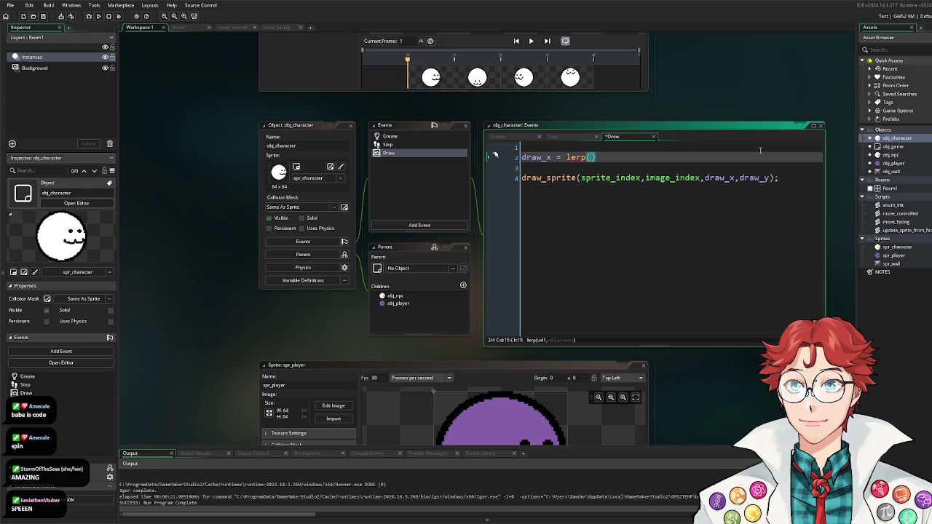
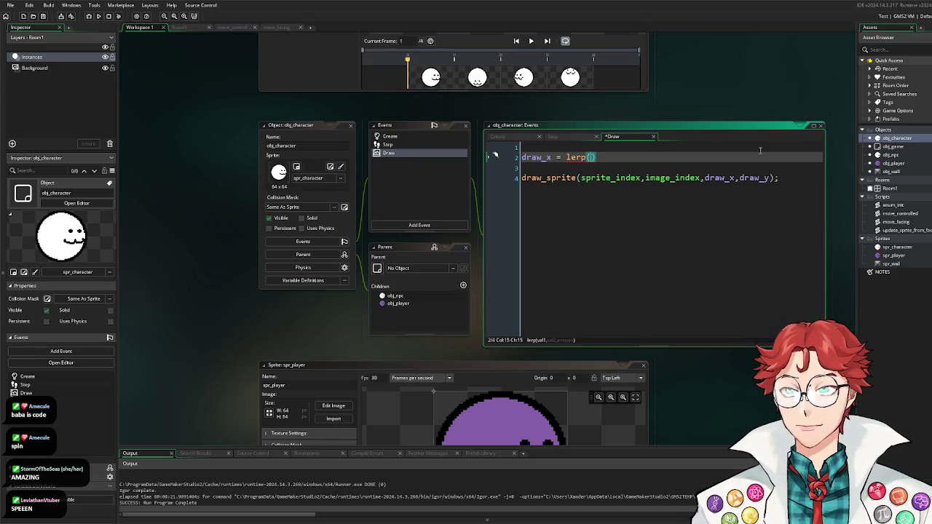
Step: Write draw_x = lerp(draw_x, x, GRID_SIZE/TURN_TIME); in obj_character's Draw event
{"action": "type", "text": "draw_x,"}
{"action": "type", "text": "dd"}
{"action": "key", "text": "BackSpace"}
{"action": "key", "text": "BackSpace"}
{"action": "type", "text": "x,"}
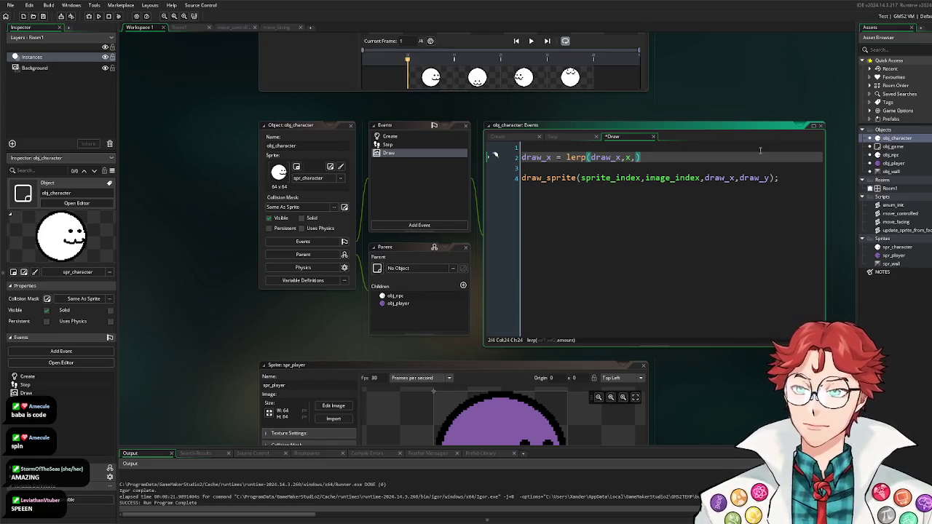
{"action": "type", "text": "GRID_"}
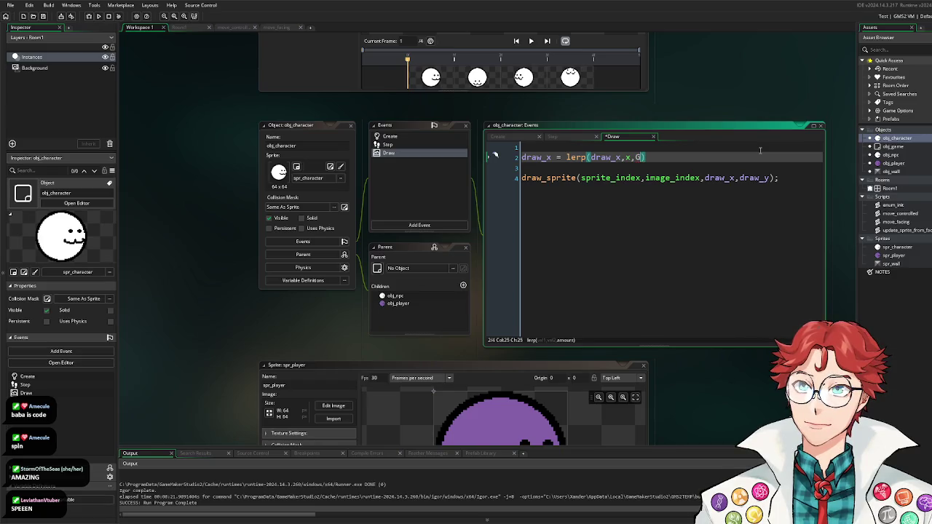
{"action": "type", "text": "SIZE/TURN"}
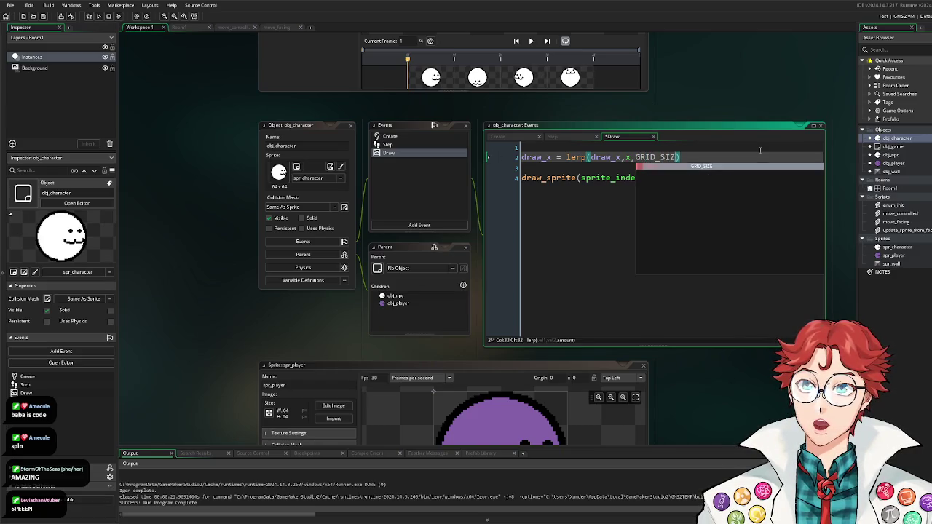
{"action": "type", "text": "_"}
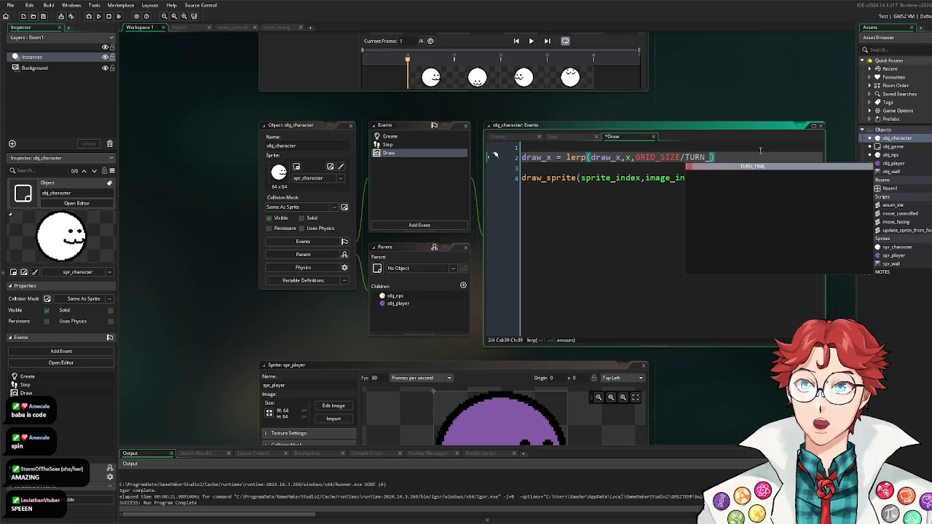
{"action": "key", "text": "BackSpace"}
{"action": "type", "text": "_TIME"}
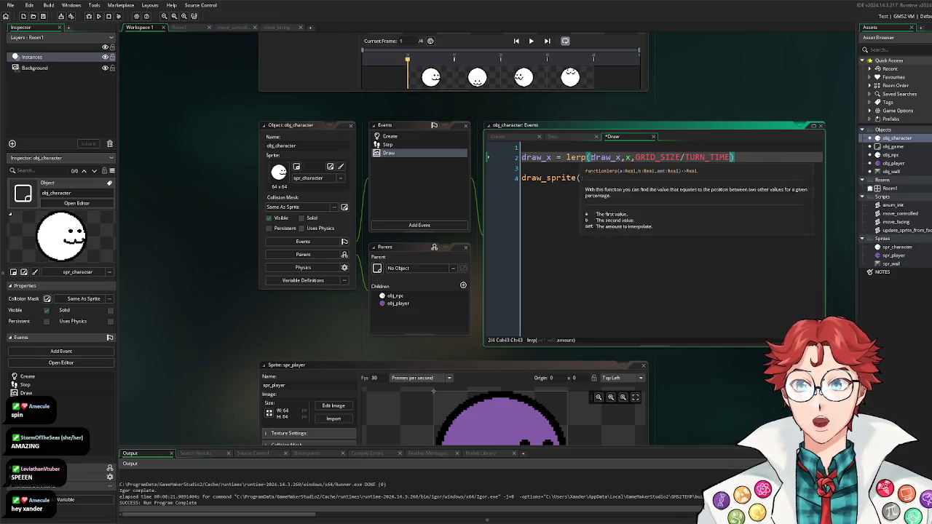
{"action": "left_click", "coordinate": [749, 155]}
{"action": "type", "text": ";"}
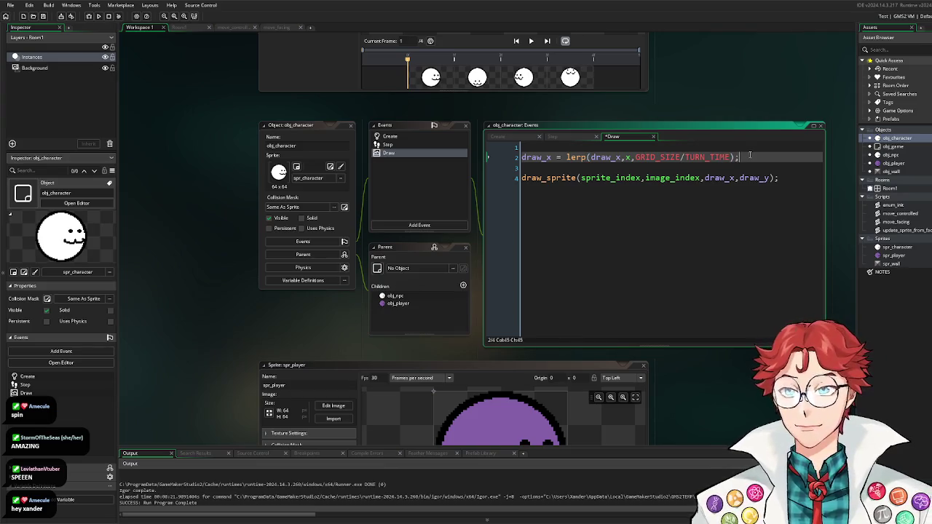
Step: Duplicate the lerp line as a draw_y assignment and begin wrapping draw_x's lerp in round(
{"action": "key", "text": "shift+Home"}
{"action": "key", "text": "End"}
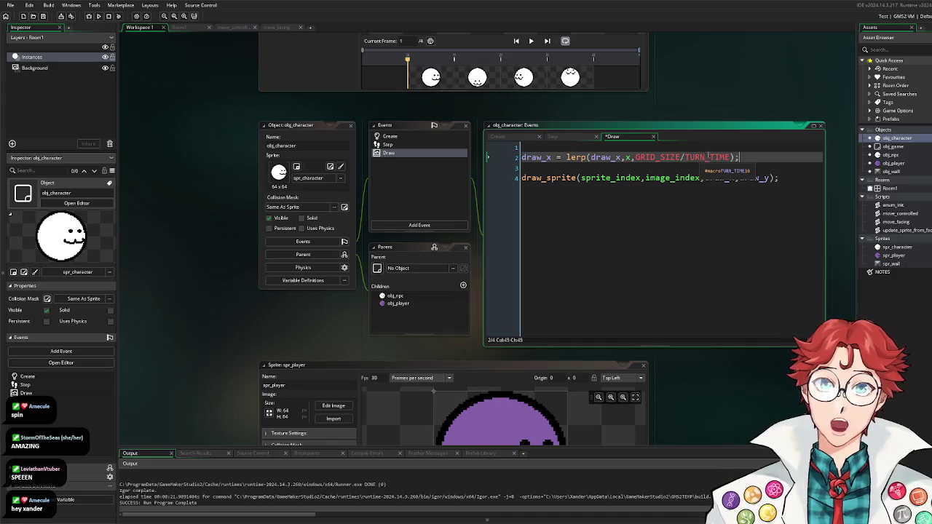
{"action": "key", "text": "Return"}
{"action": "type", "text": "draw_x = lerp(draw_x,x,GRID_SIZE/TURN_TIME);"}
{"action": "left_click", "coordinate": [552, 167]}
{"action": "key", "text": "BackSpace"}
{"action": "type", "text": "y"}
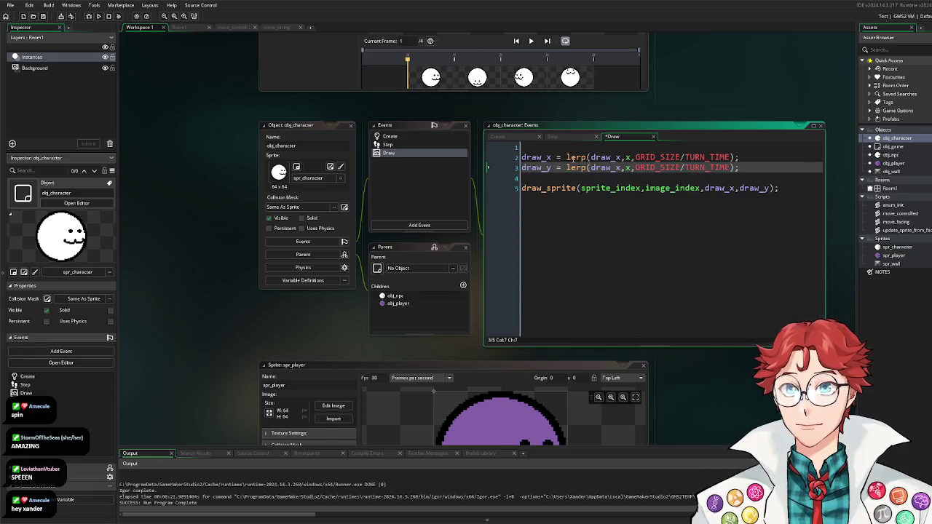
{"action": "left_click", "coordinate": [567, 157]}
{"action": "type", "text": "round("}
Step: Close the round() wrappers on both the draw_x and draw_y lerp lines
{"action": "left_click", "coordinate": [765, 158]}
{"action": "type", "text": ")"}
{"action": "left_click", "coordinate": [733, 168]}
{"action": "type", "text": ")"}
{"action": "left_click", "coordinate": [567, 168]}
{"action": "type", "text": "round("}
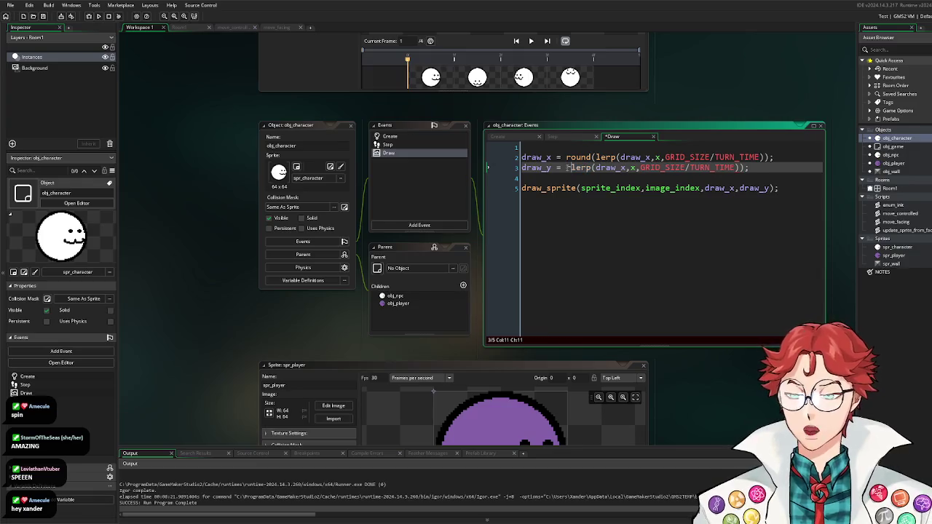
Step: Change the second line's lerp arguments to draw_y and y
{"action": "left_click", "coordinate": [654, 168]}
{"action": "key", "text": "BackSpace"}
{"action": "type", "text": "y"}
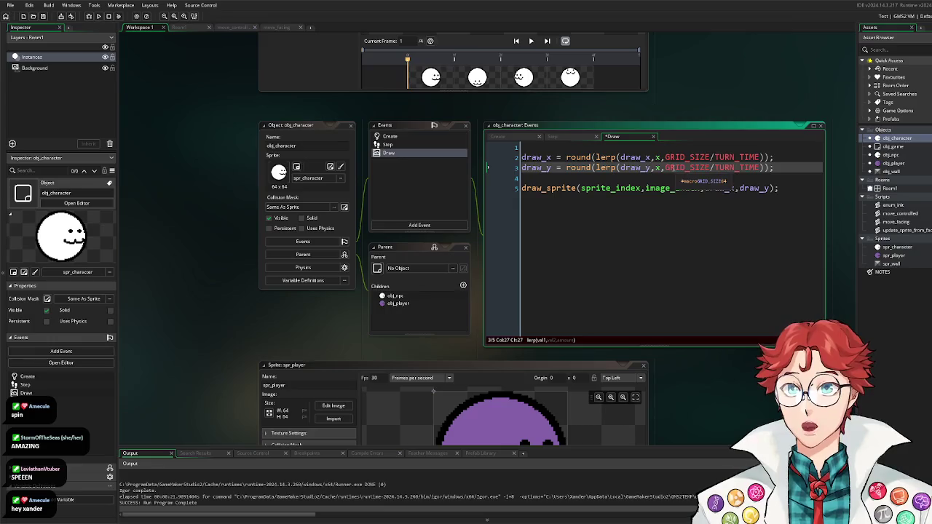
{"action": "left_click", "coordinate": [662, 168]}
{"action": "key", "text": "BackSpace"}
{"action": "type", "text": "y"}
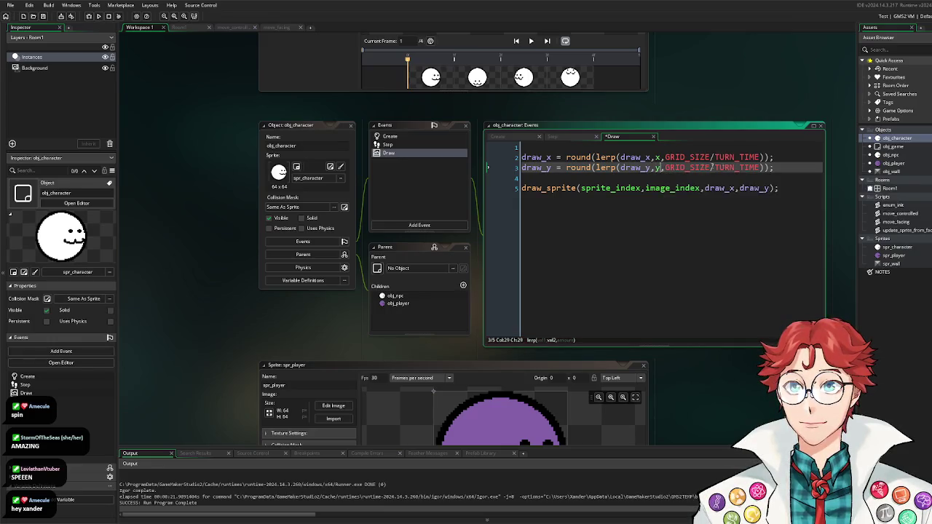
Step: Save the Draw event and run the game to test smooth movement
{"action": "left_click", "coordinate": [788, 156]}
{"action": "key", "text": "ctrl+s"}
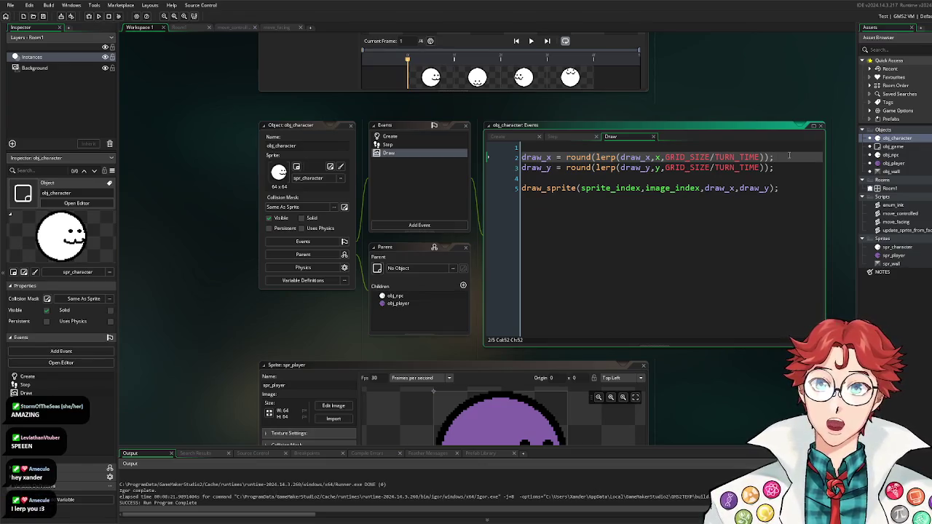
{"action": "key", "text": "F5"}
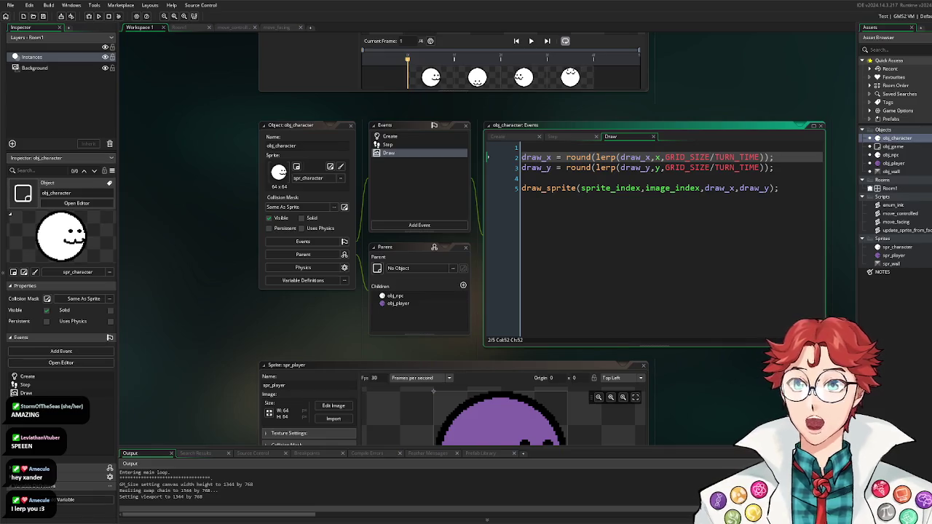
{"action": "left_click", "coordinate": [704, 188]}
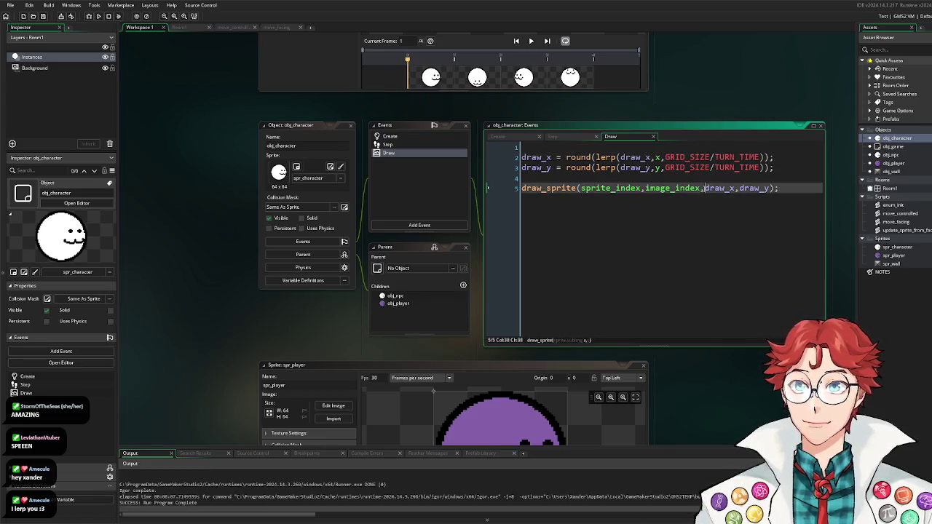
{"action": "type", "text": "x+"}
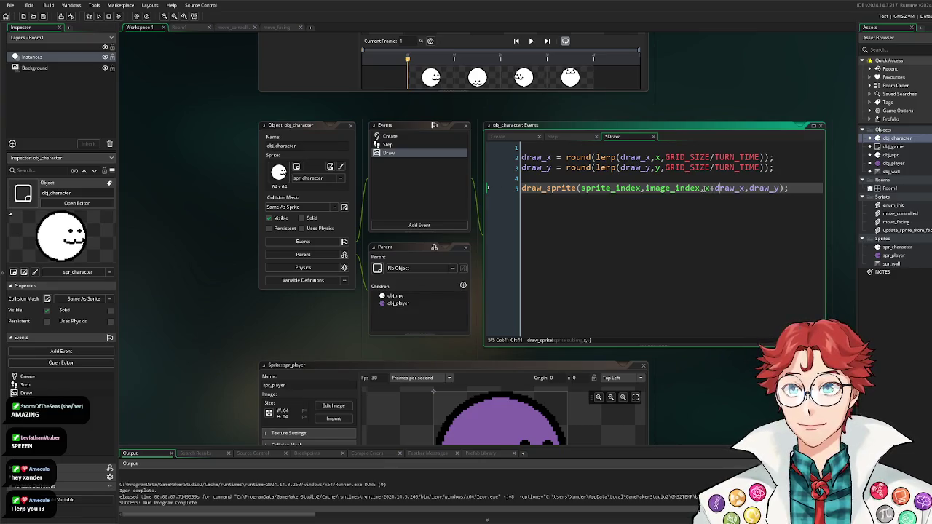
{"action": "type", "text": "y+"}
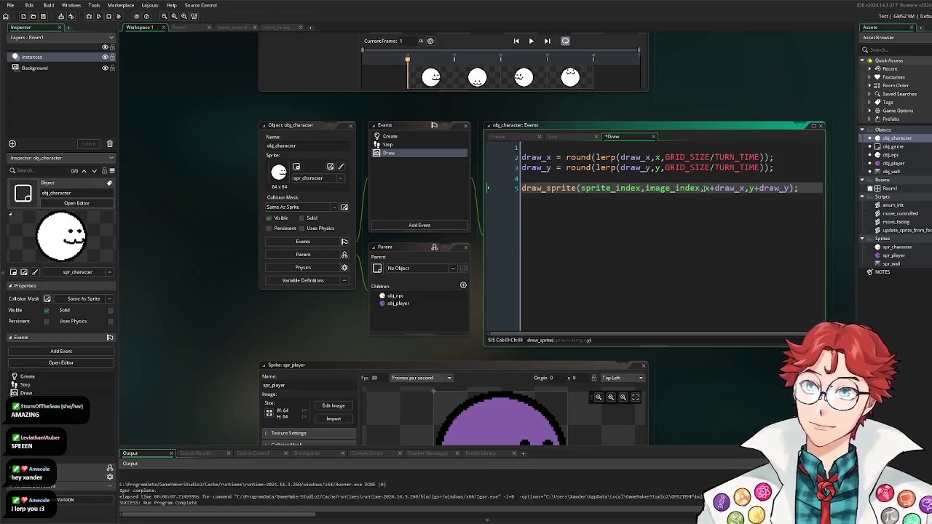
{"action": "key", "text": "ctrl+z"}
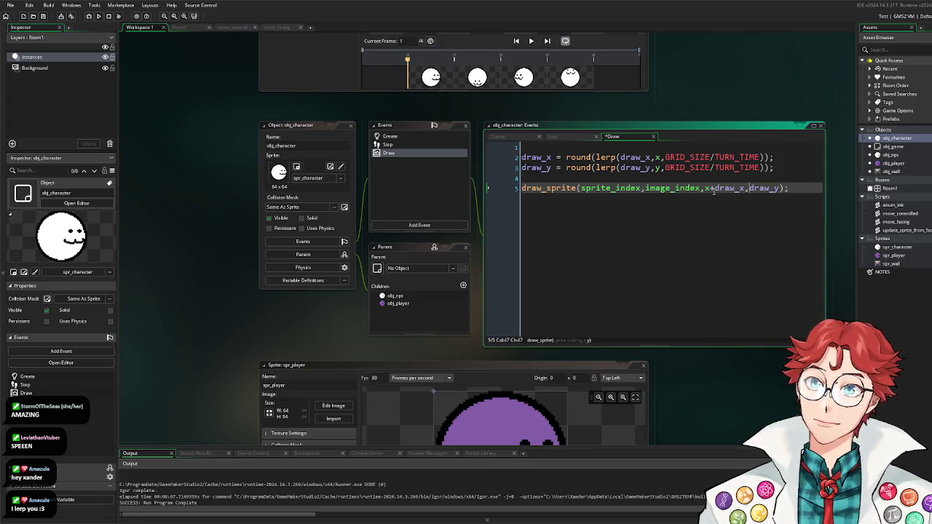
{"action": "key", "text": "ctrl+z"}
{"action": "key", "text": "ctrl+z"}
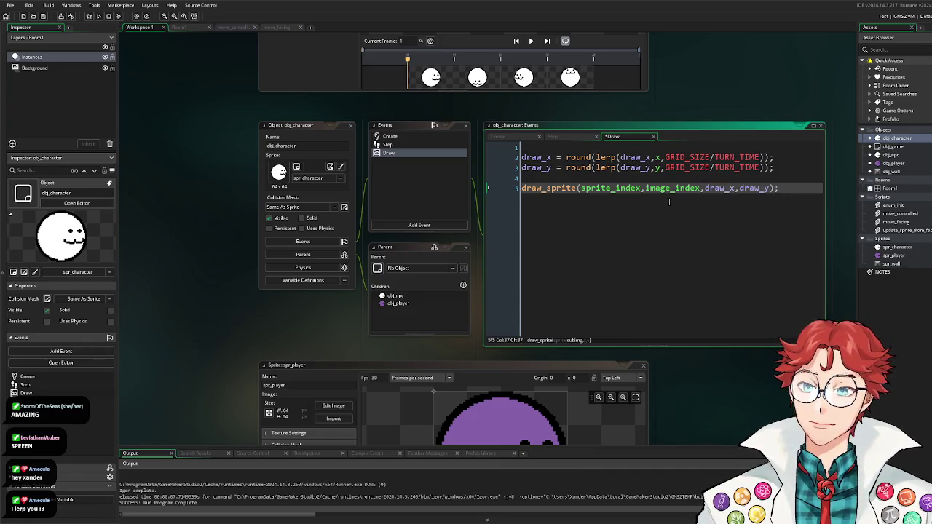
{"action": "left_click", "coordinate": [405, 139]}
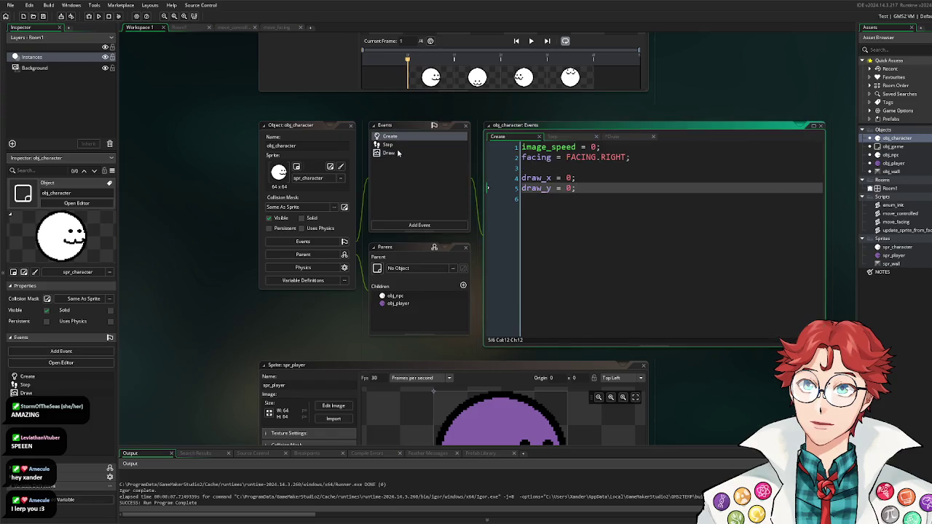
{"action": "left_click", "coordinate": [398, 153]}
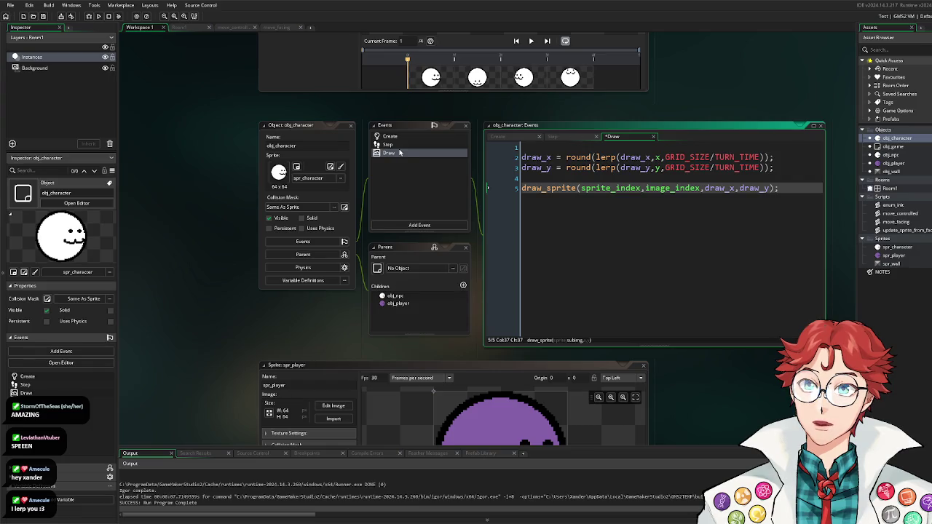
{"action": "mouse_move", "coordinate": [666, 168]}
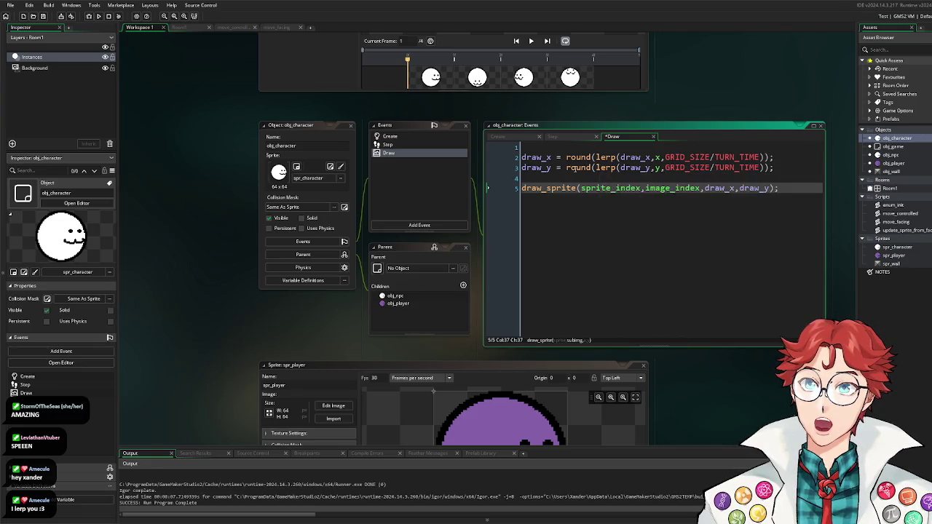
{"action": "mouse_move", "coordinate": [573, 168]}
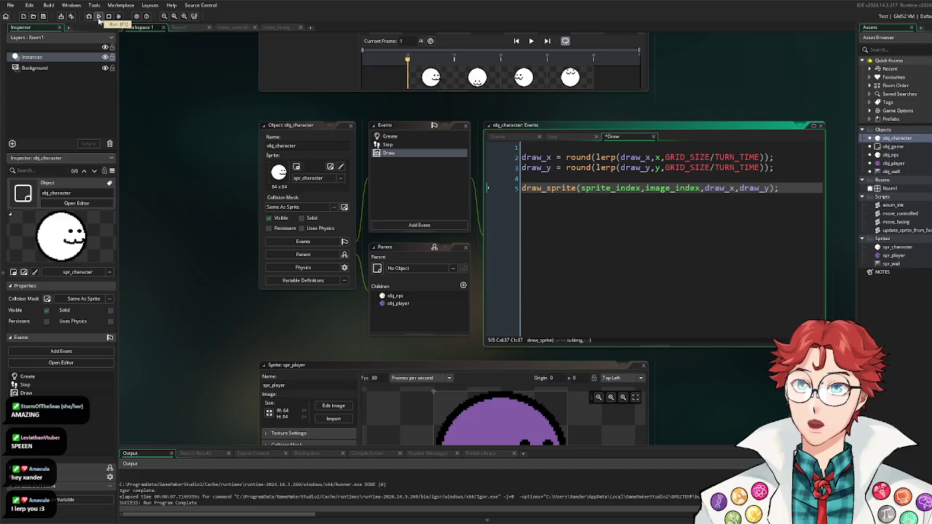
Step: Replace GRID_SIZE/TURN_TIME with 4 in both lerp calls and run the game
{"action": "mouse_move", "coordinate": [604, 169]}
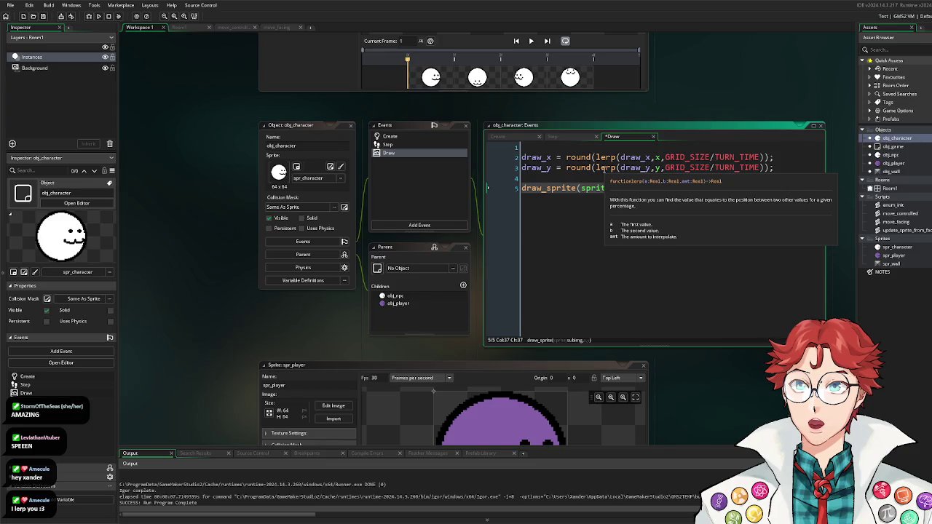
{"action": "mouse_move", "coordinate": [665, 157]}
{"action": "left_mouse_down"}
{"action": "mouse_move", "coordinate": [770, 157]}
{"action": "mouse_move", "coordinate": [666, 168]}
{"action": "left_mouse_up"}
{"action": "type", "text": "4))"}
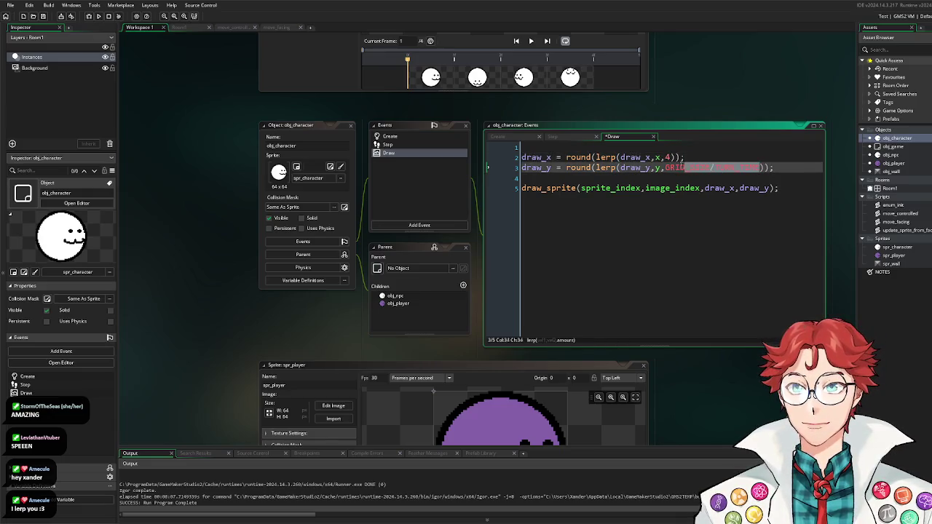
{"action": "type", "text": "4"}
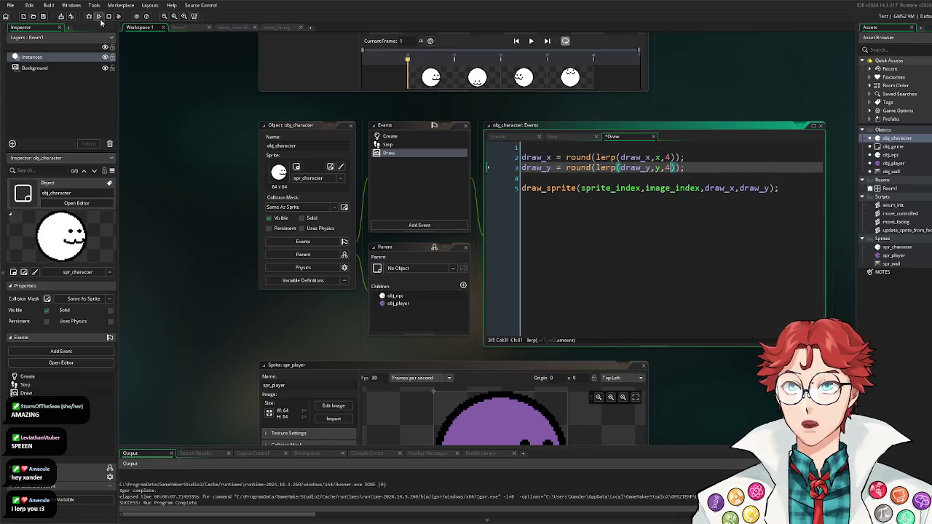
{"action": "left_click", "coordinate": [99, 17]}
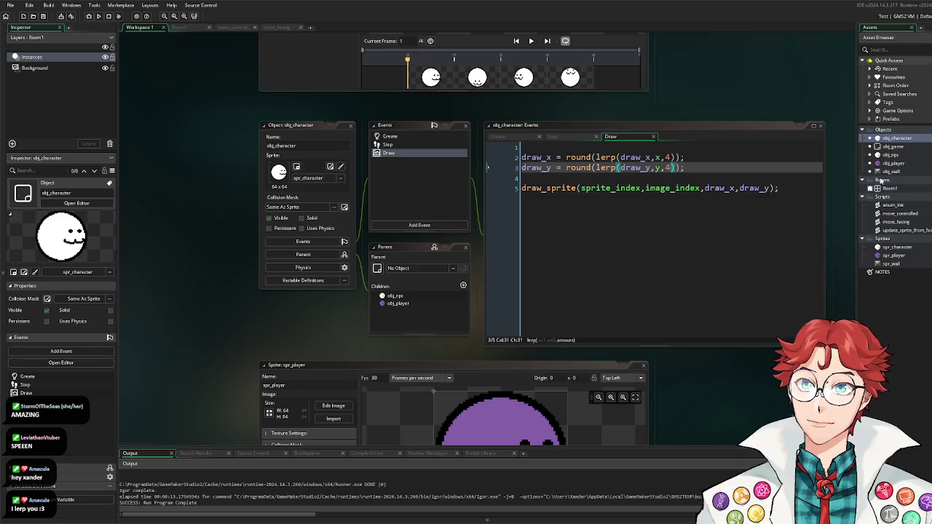
Step: Look over obj_npc and obj_player's Create event, then return to obj_character's Draw code
{"action": "double_click", "coordinate": [892, 155]}
{"action": "double_click", "coordinate": [894, 163]}
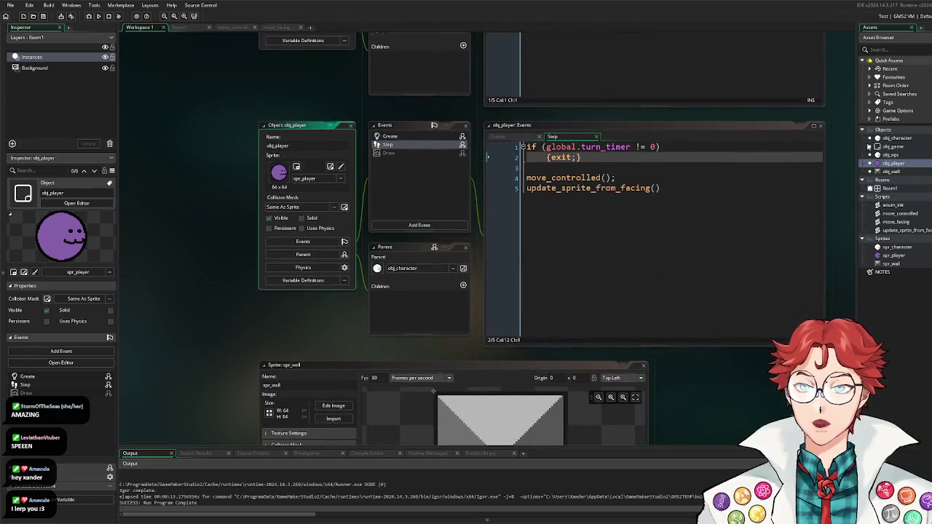
{"action": "left_click", "coordinate": [445, 138]}
{"action": "double_click", "coordinate": [896, 138]}
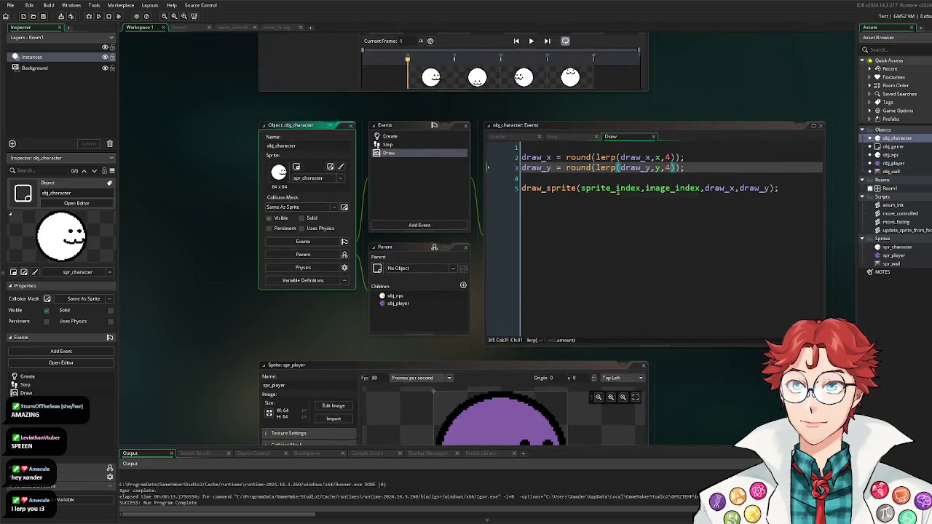
{"action": "left_click", "coordinate": [579, 175]}
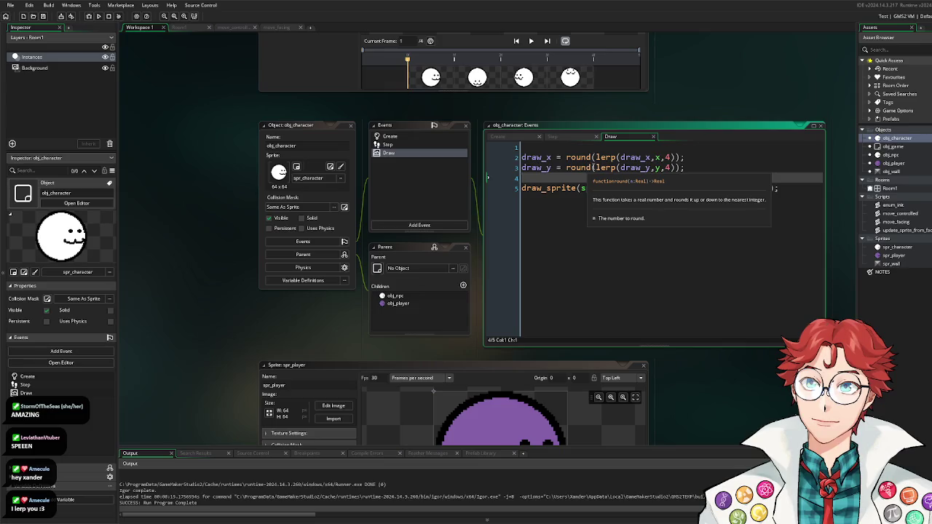
Step: Strip round() and its extra parenthesis from both lerp lines, then save and run
{"action": "left_click", "coordinate": [569, 168]}
{"action": "double_click", "coordinate": [568, 167]}
{"action": "key", "text": "Delete"}
{"action": "key", "text": "Delete"}
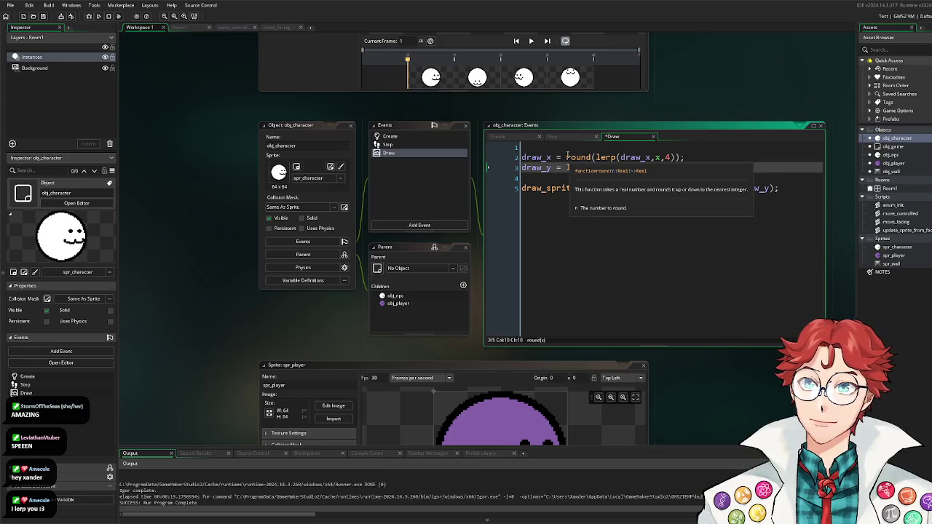
{"action": "double_click", "coordinate": [579, 157]}
{"action": "key", "text": "Delete"}
{"action": "key", "text": "Delete"}
{"action": "left_click", "coordinate": [646, 158]}
{"action": "key", "text": "BackSpace"}
{"action": "left_click", "coordinate": [648, 167]}
{"action": "key", "text": "BackSpace"}
{"action": "key", "text": "F5"}
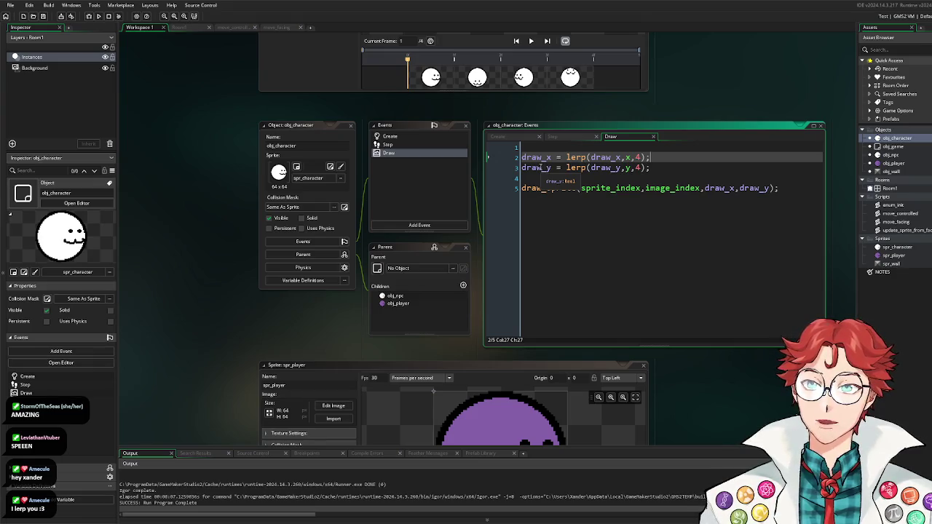
Step: Use TURN_TIME/GRID_SIZE as the amount in both lerp calls, then save and run
{"action": "mouse_move", "coordinate": [576, 168]}
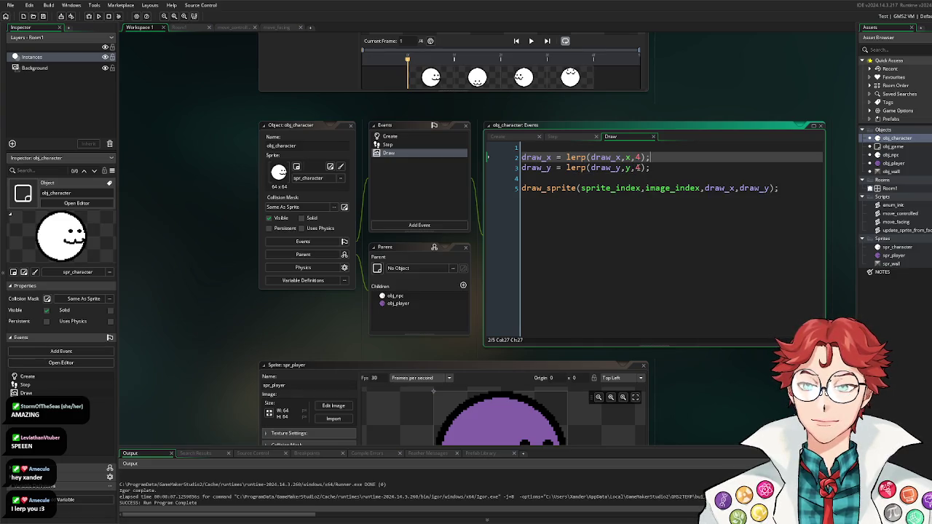
{"action": "double_click", "coordinate": [639, 167]}
{"action": "type", "text": "TURN_TIME/GRID_S"}
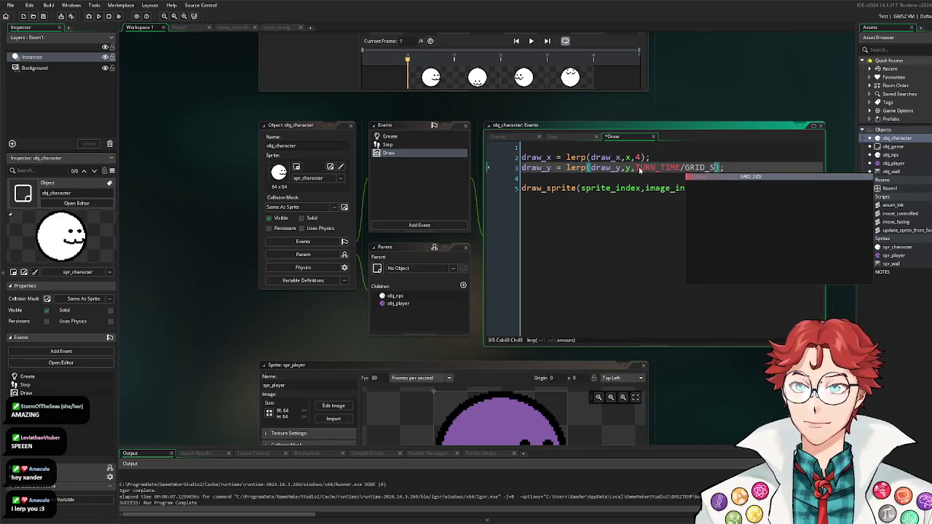
{"action": "type", "text": "IZE"}
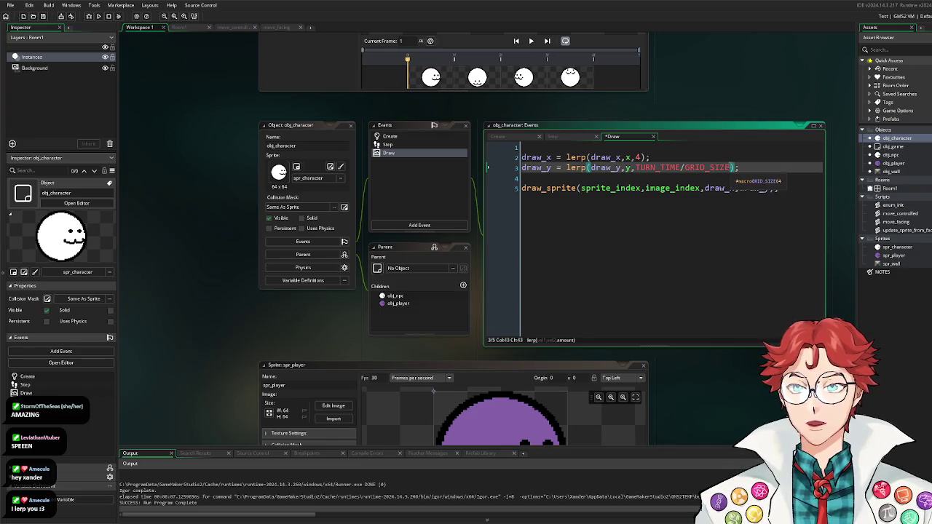
{"action": "left_click_drag", "start_coordinate": [731, 168], "coordinate": [636, 170]}
{"action": "key", "text": "ctrl+c"}
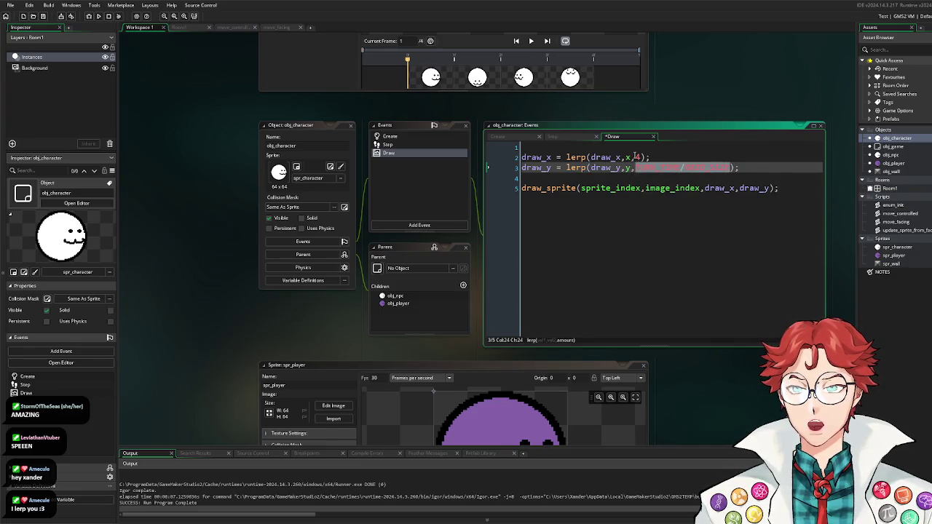
{"action": "double_click", "coordinate": [640, 157]}
{"action": "key", "text": "ctrl+v"}
{"action": "left_click", "coordinate": [761, 155]}
{"action": "key", "text": "F5"}
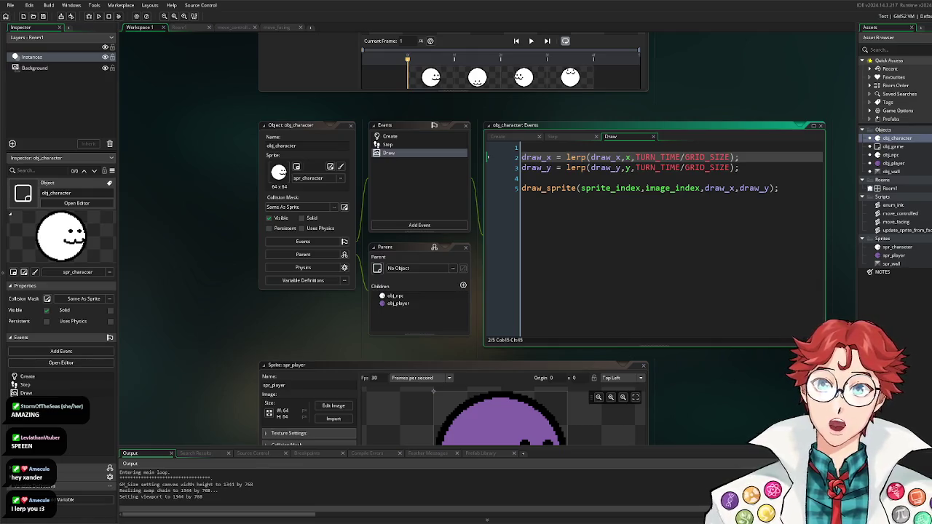
Step: Move the player around the grid with the arrow keys, close the game, and scroll to obj_game's Step event
{"action": "left_click", "coordinate": [779, 188]}
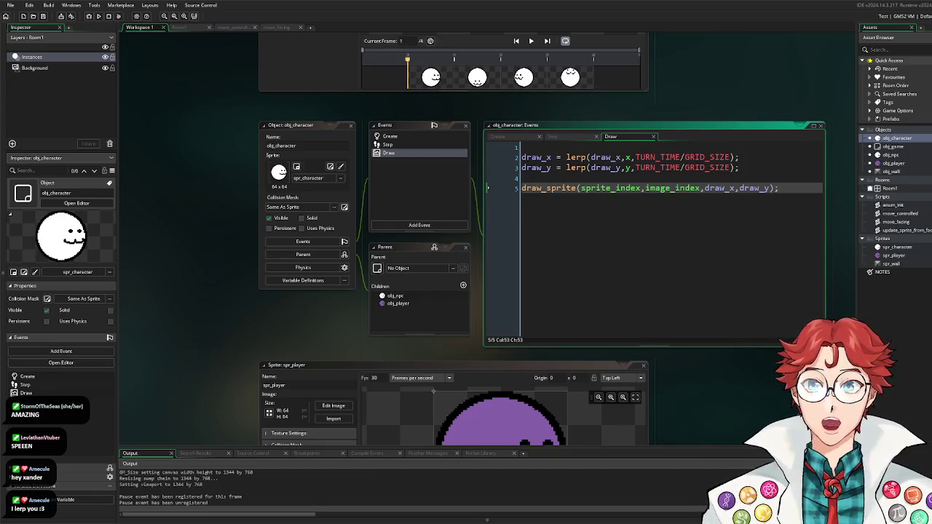
{"action": "mouse_move", "coordinate": [652, 167]}
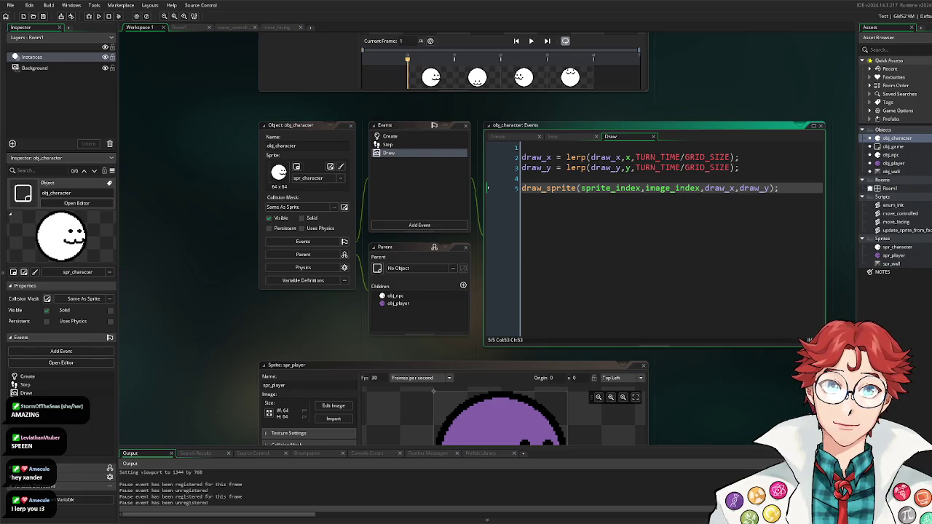
{"action": "key", "text": "alt+Tab"}
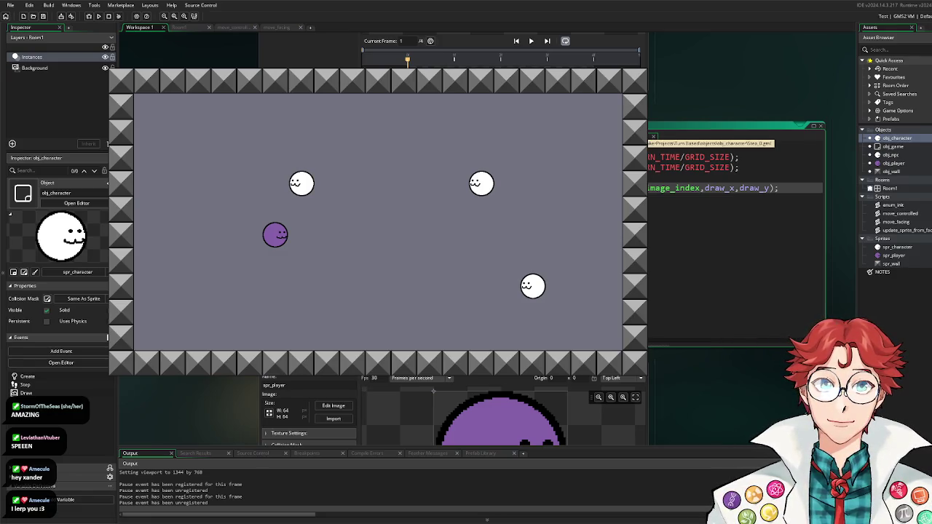
{"action": "key", "text": "alt+Tab"}
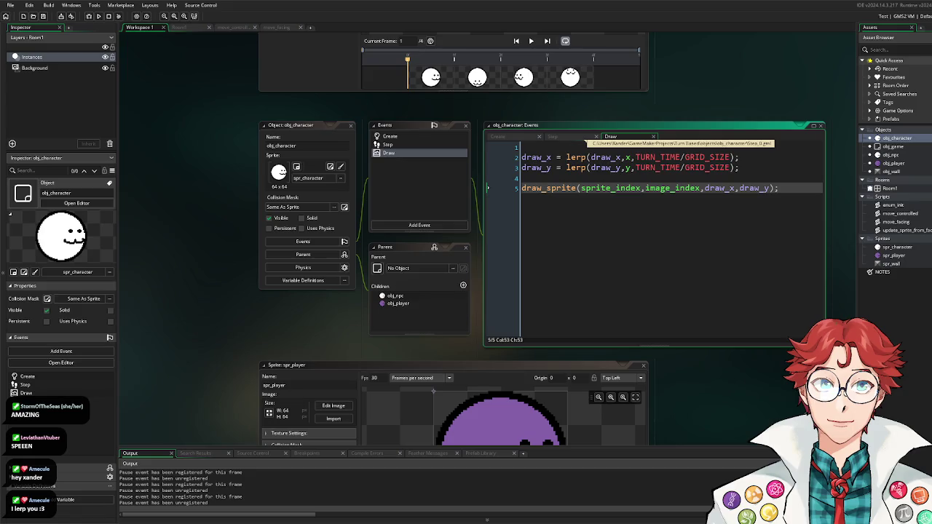
{"action": "key", "text": "alt+Tab"}
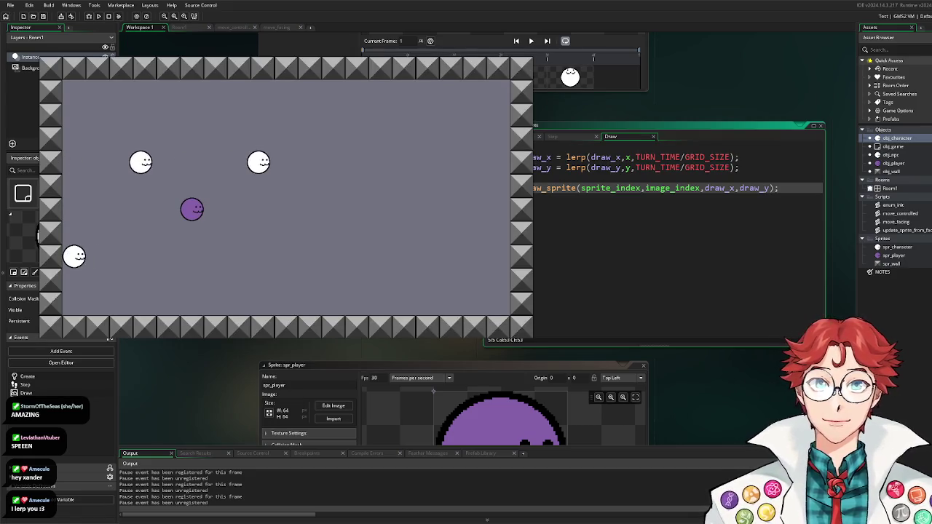
{"action": "key", "text": "Up"}
{"action": "key", "text": "Up"}
{"action": "key", "text": "Up"}
{"action": "key", "text": "Up"}
{"action": "key", "text": "Right"}
{"action": "key", "text": "Right"}
{"action": "key", "text": "Right"}
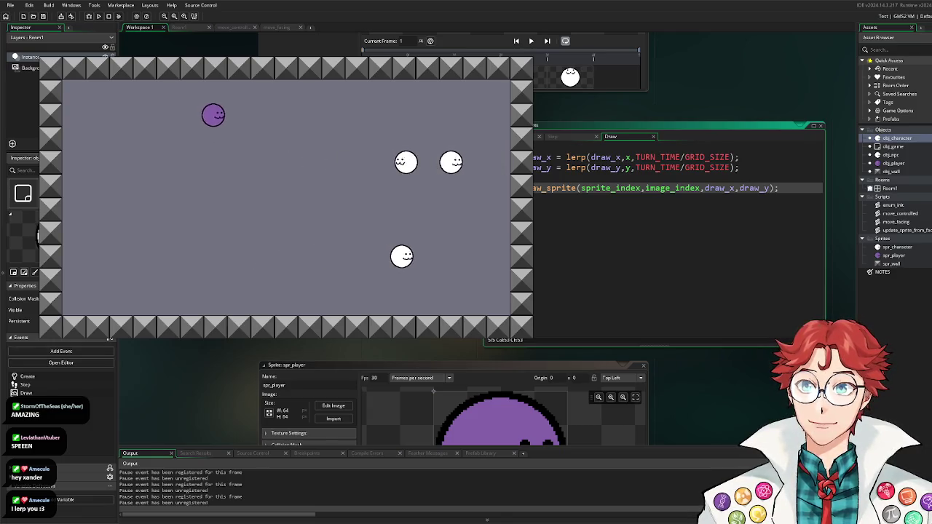
{"action": "key", "text": "Right"}
{"action": "key", "text": "Right"}
{"action": "key", "text": "Right"}
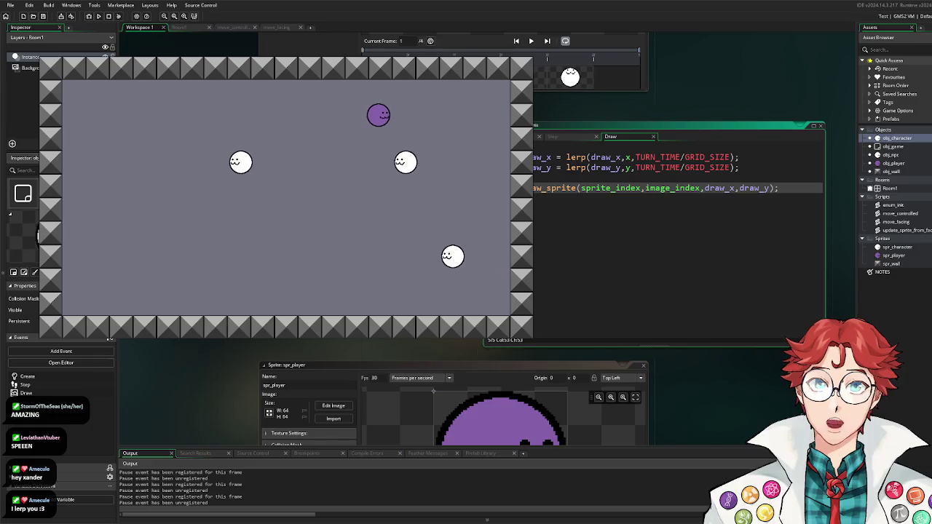
{"action": "key", "text": "Down"}
{"action": "key", "text": "Down"}
{"action": "key", "text": "Down"}
{"action": "key", "text": "Left"}
{"action": "key", "text": "Left"}
{"action": "key", "text": "Left"}
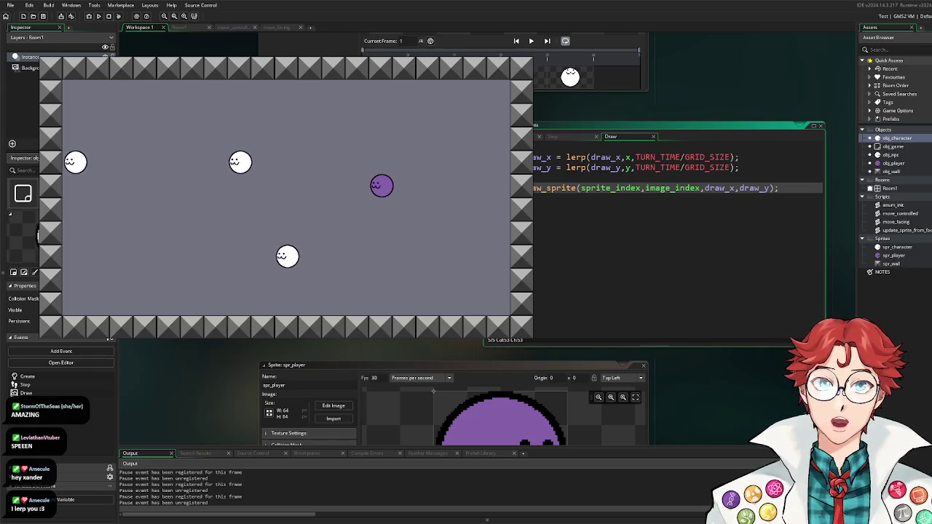
{"action": "key", "text": "Down"}
{"action": "key", "text": "Left"}
{"action": "key", "text": "Left"}
{"action": "key", "text": "Left"}
{"action": "key", "text": "Right"}
{"action": "key", "text": "Right"}
{"action": "key", "text": "Right"}
{"action": "key", "text": "Left"}
{"action": "key", "text": "Left"}
{"action": "key", "text": "Left"}
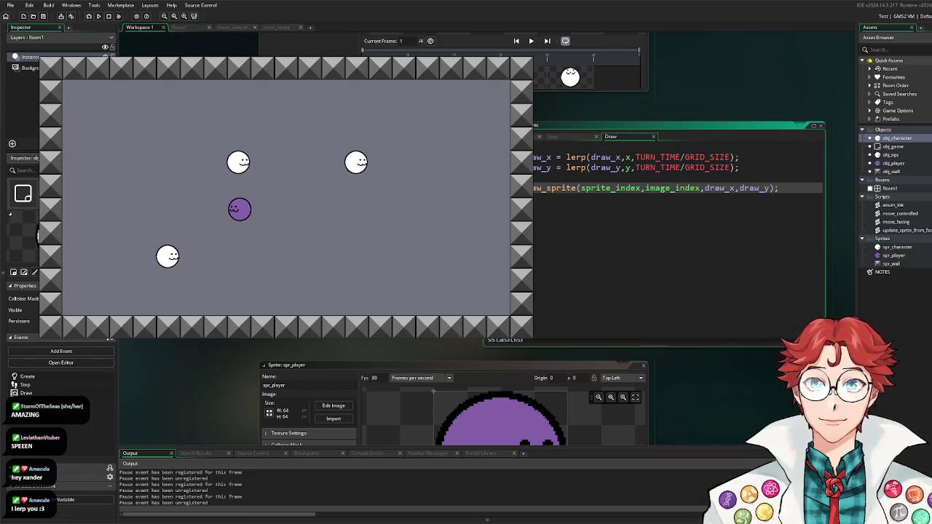
{"action": "key", "text": "Right"}
{"action": "key", "text": "Right"}
{"action": "key", "text": "Right"}
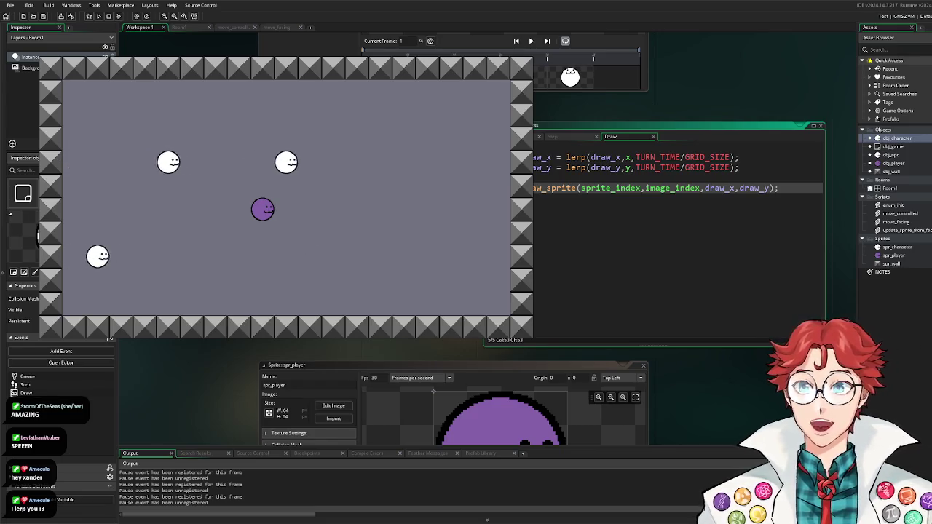
{"action": "key", "text": "Up"}
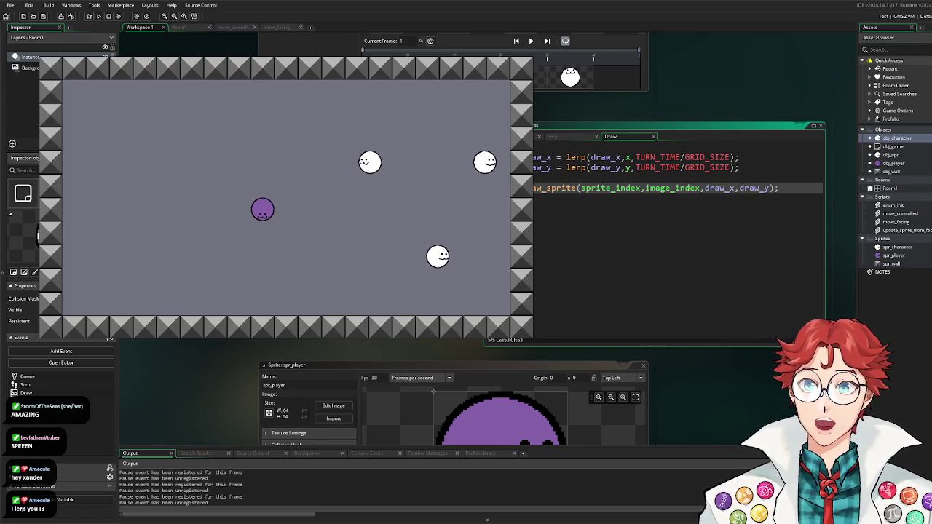
{"action": "key", "text": "Escape"}
{"action": "scroll", "coordinate": [509, 175], "scroll_direction": "down", "scroll_amount": 5}
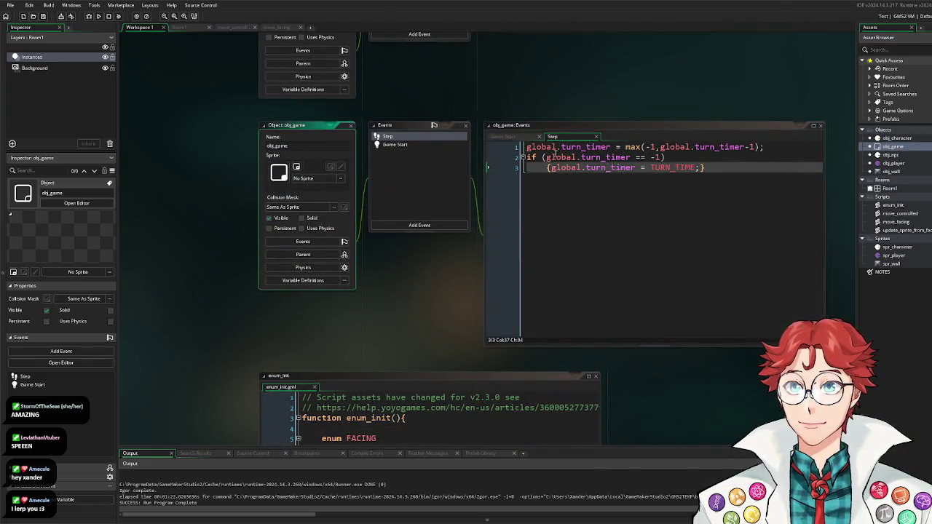
Step: Comment out the turn_timer line in obj_game's Step and open the move_controlled script
{"action": "left_click", "coordinate": [527, 147]}
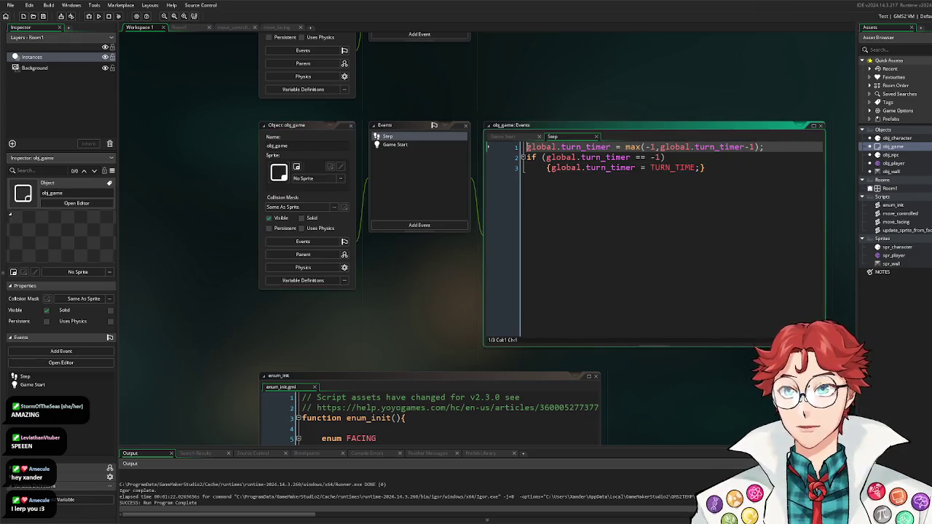
{"action": "type", "text": "//"}
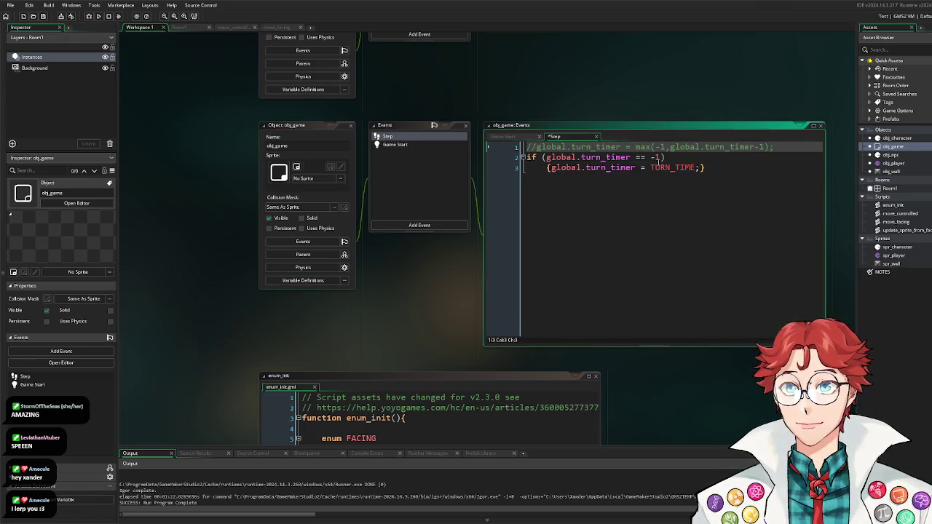
{"action": "left_click", "coordinate": [915, 216]}
{"action": "double_click", "coordinate": [914, 215]}
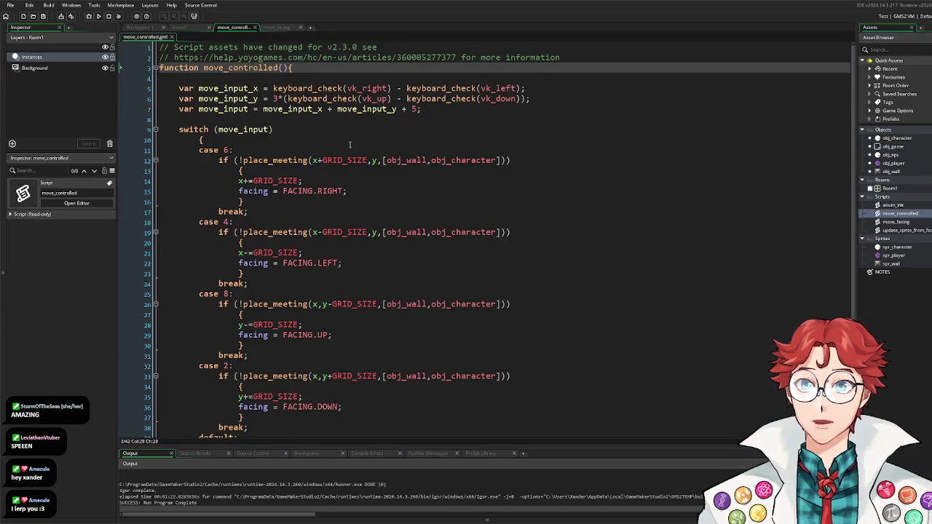
{"action": "scroll", "coordinate": [286, 139], "scroll_direction": "down", "scroll_amount": 2}
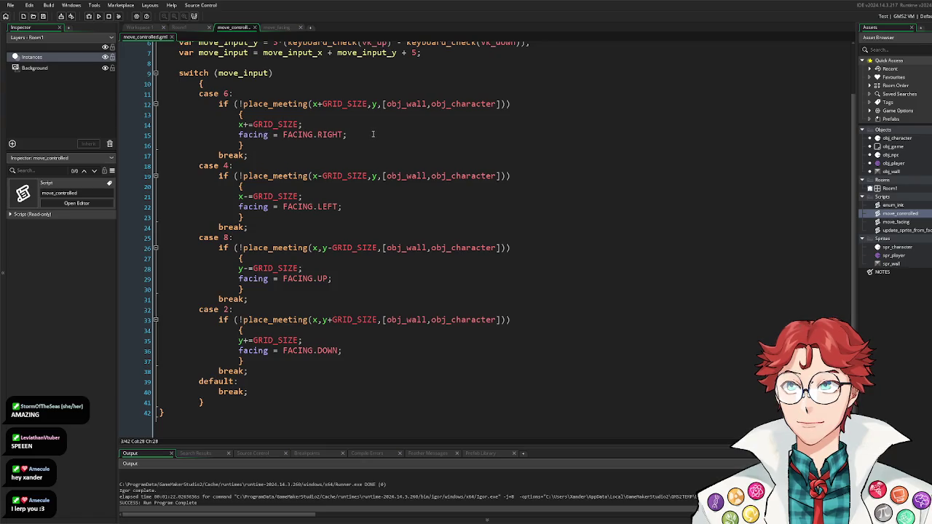
{"action": "left_click", "coordinate": [373, 135]}
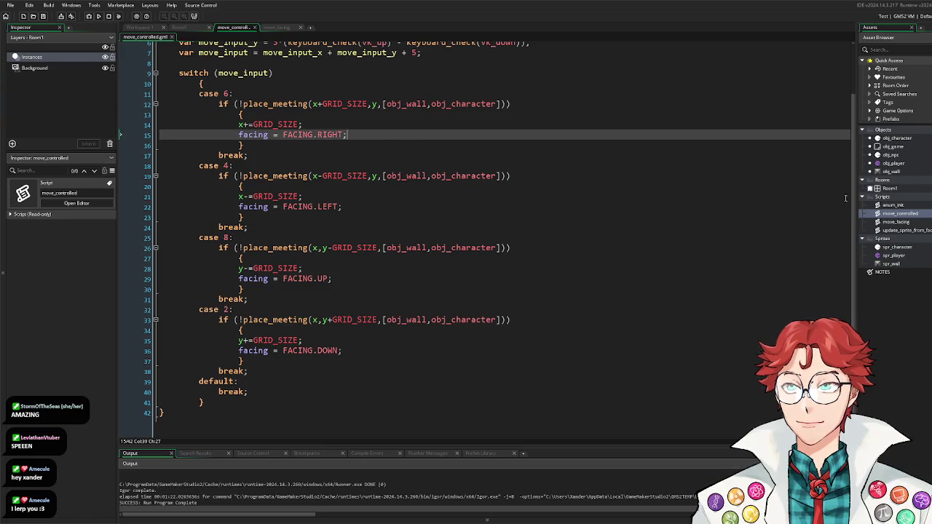
Step: Create a start_turn script containing global.turn_timer = TURN_TIME;
{"action": "right_click", "coordinate": [908, 217]}
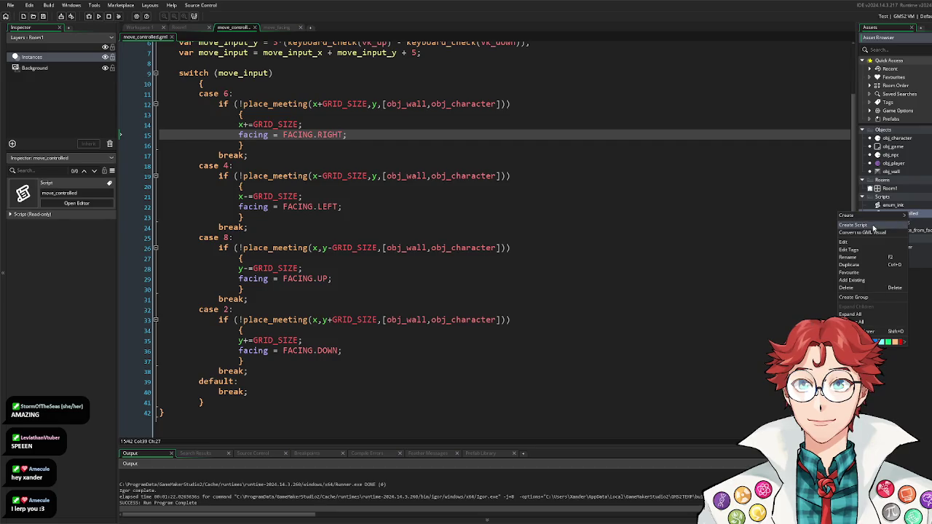
{"action": "left_click", "coordinate": [876, 226]}
{"action": "type", "text": "scri"}
{"action": "type", "text": "t"}
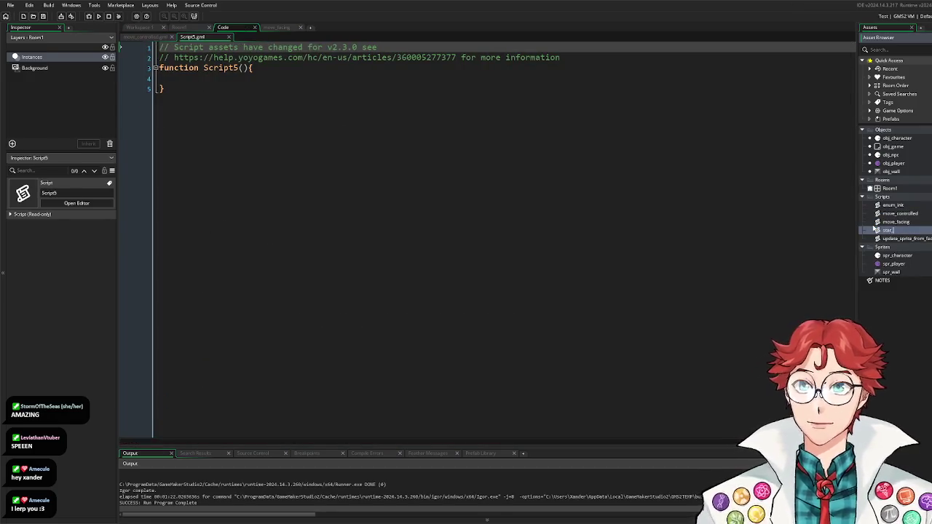
{"action": "type", "text": "turn"}
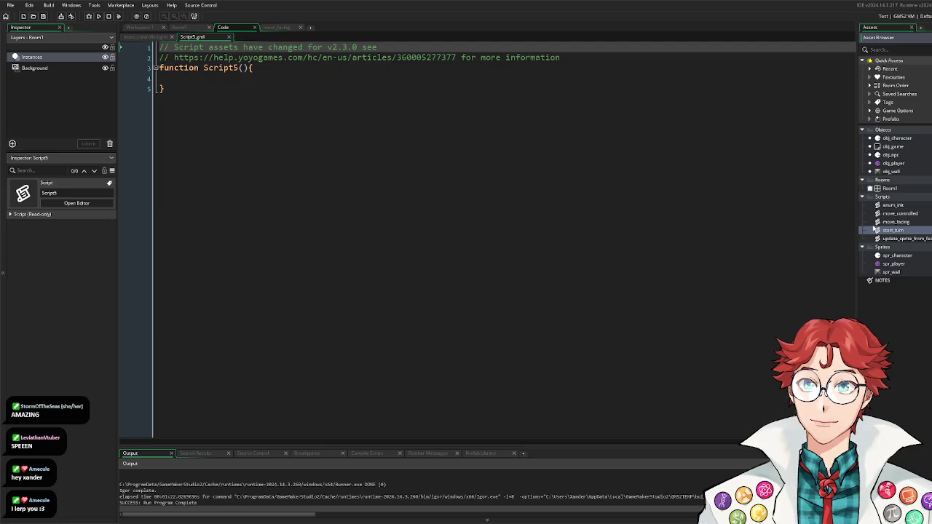
{"action": "key", "text": "Return"}
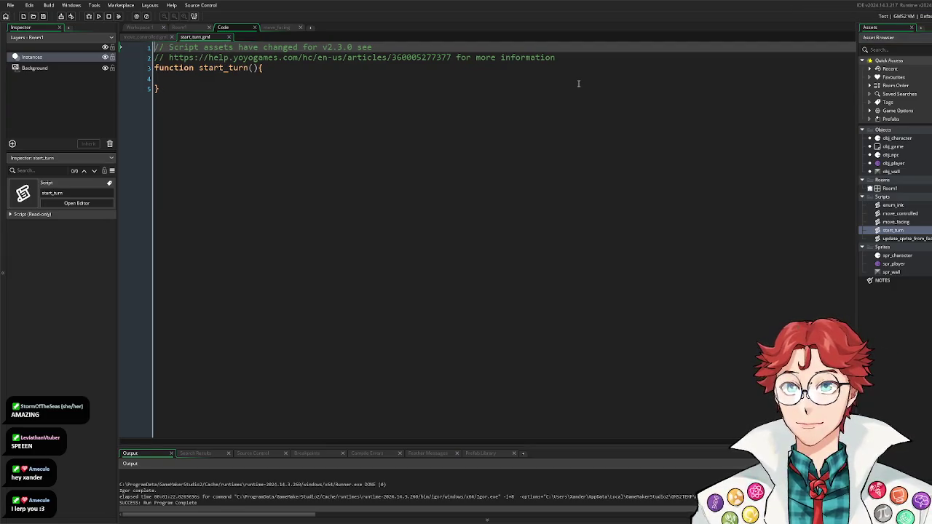
{"action": "left_click", "coordinate": [580, 83]}
{"action": "key", "text": "Up"}
{"action": "key", "text": "Tab"}
{"action": "type", "text": "globa"}
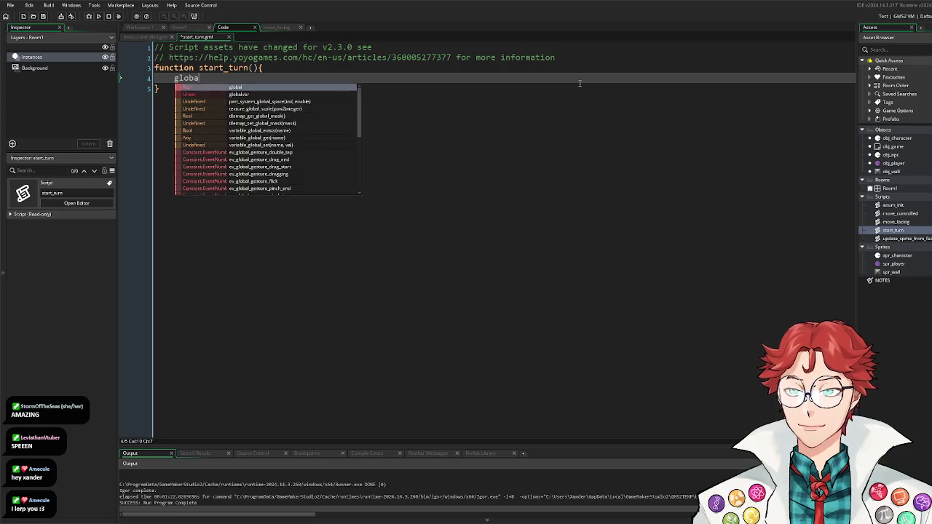
{"action": "type", "text": "l.turn_timer = "}
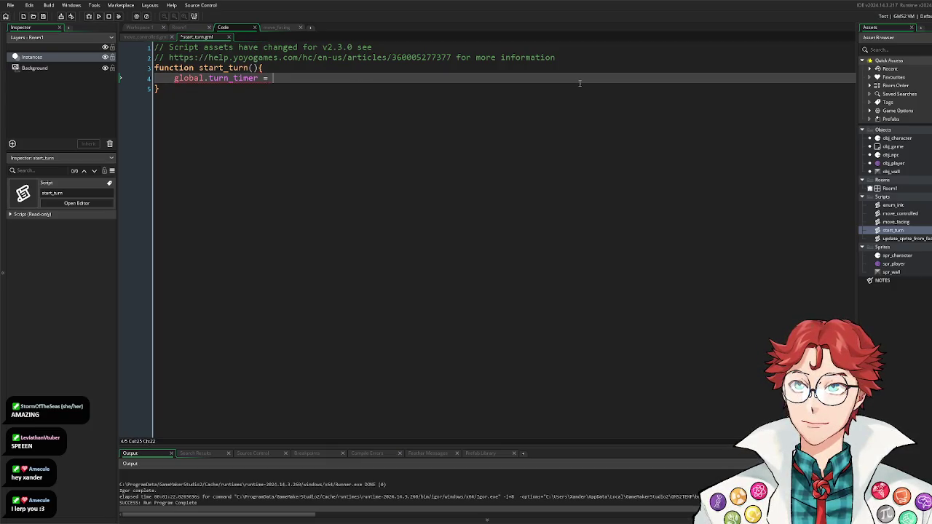
{"action": "type", "text": "TURN_TIME;"}
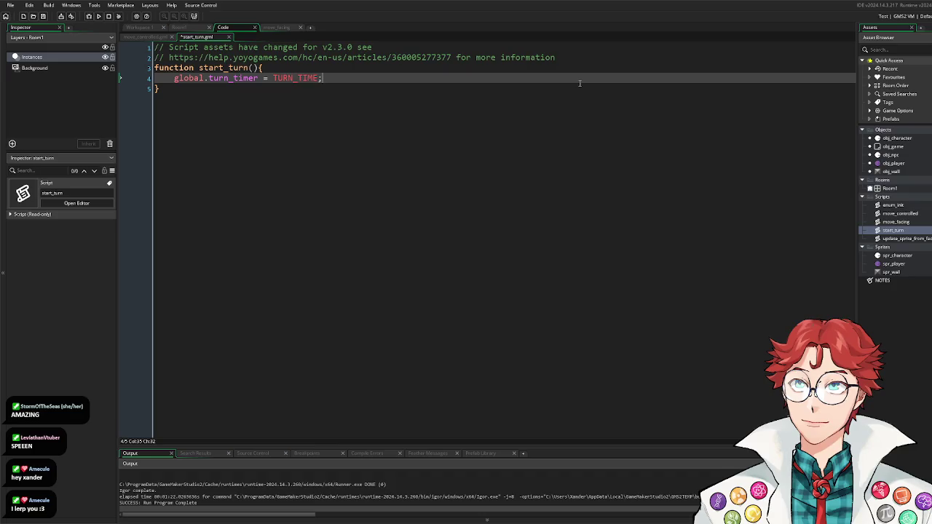
{"action": "left_click", "coordinate": [150, 37]}
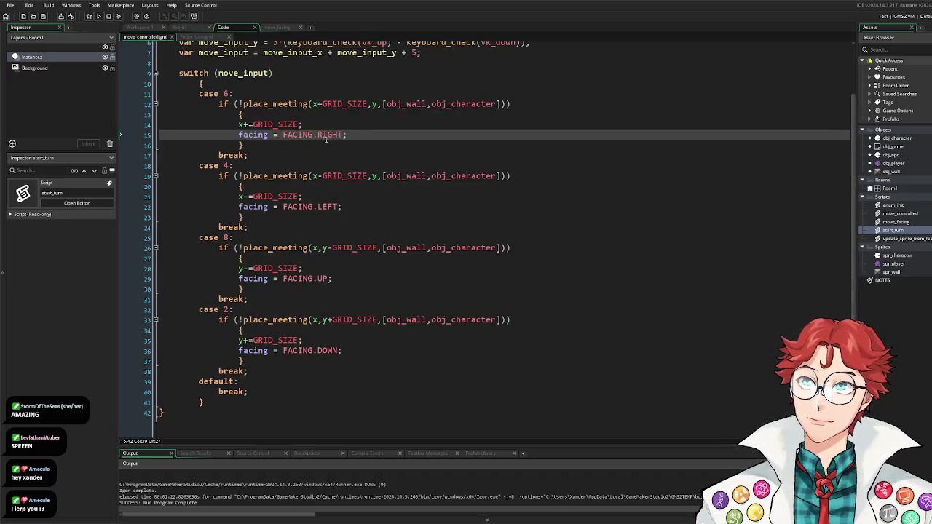
Step: Add a start_turn(); call after the rightward move's facing line
{"action": "key", "text": "Return"}
{"action": "type", "text": "start_"}
{"action": "key", "text": "Return"}
{"action": "type", "text": "();"}
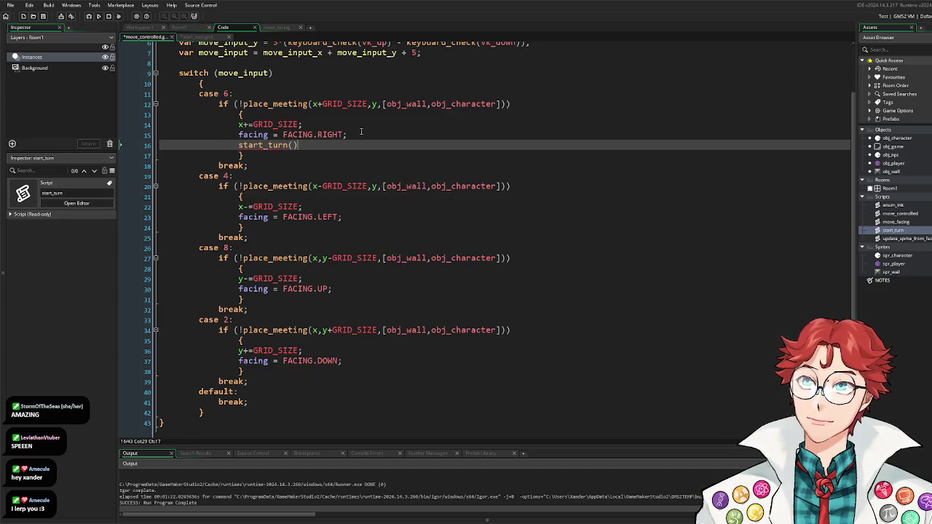
{"action": "left_click_drag", "start_coordinate": [306, 147], "coordinate": [238, 145]}
{"action": "key", "text": "ctrl+c"}
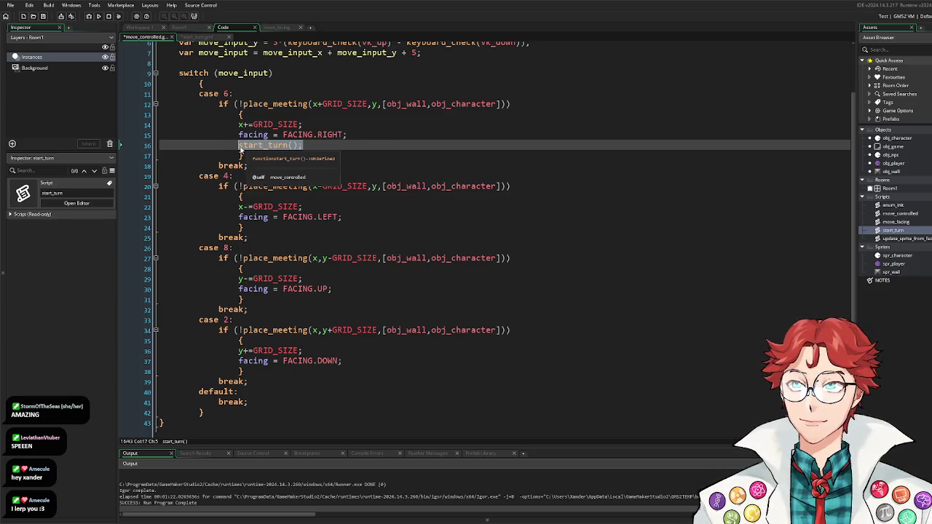
Step: Paste start_turn(); into the left, up and down movement cases
{"action": "left_click", "coordinate": [351, 217]}
{"action": "key", "text": "Return"}
{"action": "key", "text": "ctrl+v"}
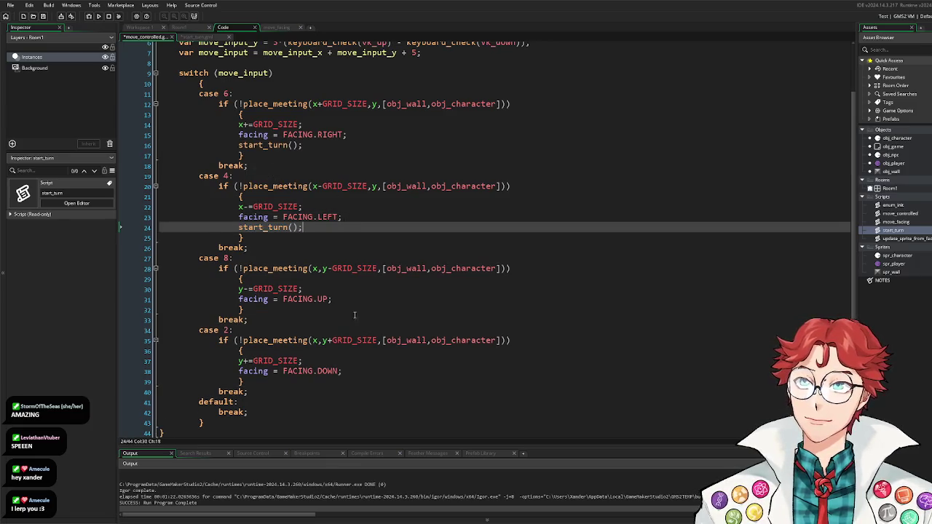
{"action": "left_click", "coordinate": [346, 299]}
{"action": "key", "text": "Return"}
{"action": "key", "text": "ctrl+v"}
{"action": "left_click", "coordinate": [350, 381]}
{"action": "key", "text": "Return"}
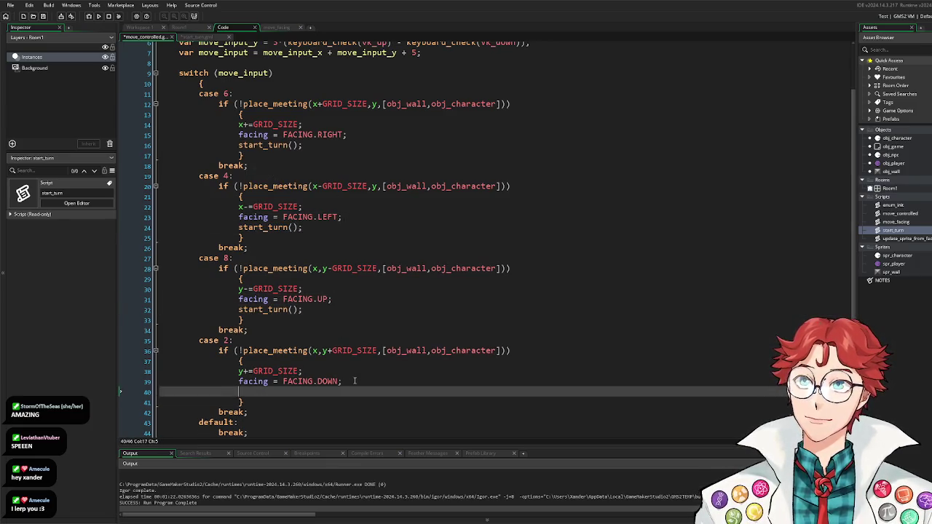
{"action": "key", "text": "ctrl+v"}
Step: Run the game to test that moves start a turn
{"action": "key", "text": "F5"}
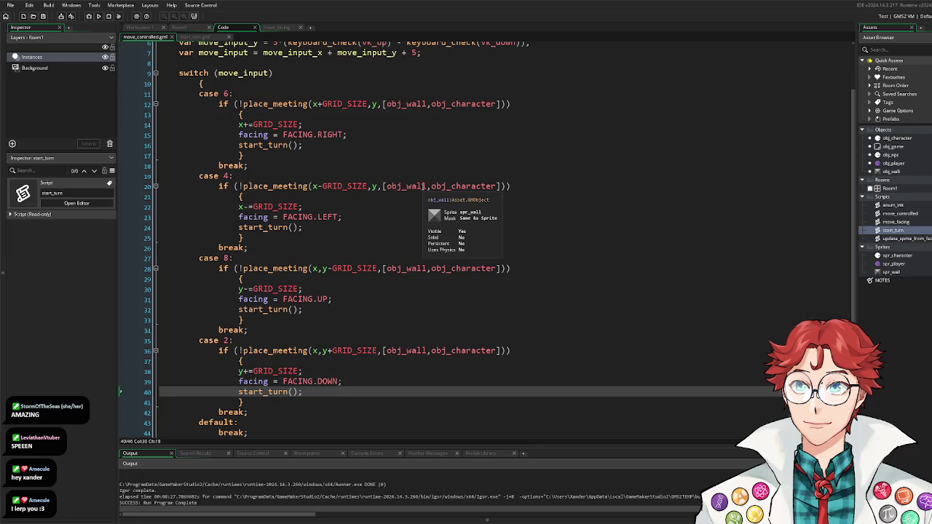
{"action": "scroll", "coordinate": [421, 187], "scroll_direction": "up", "scroll_amount": 2}
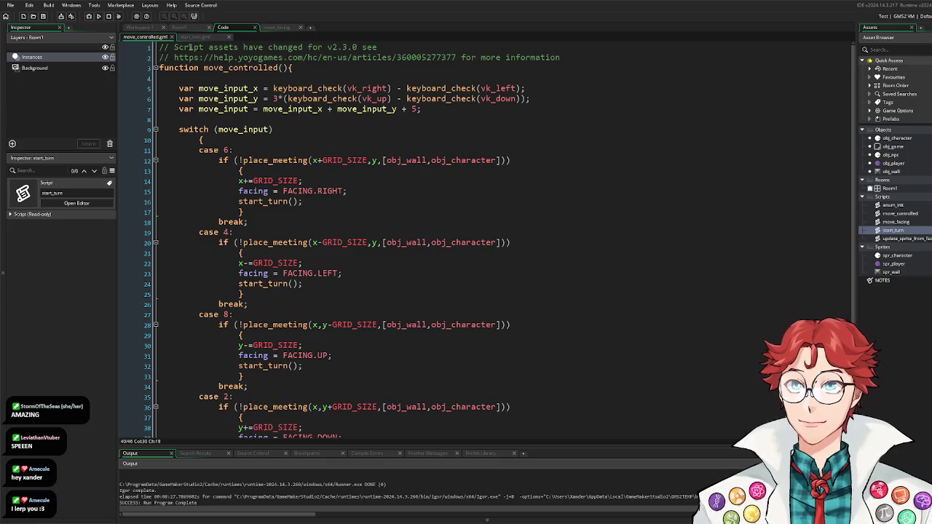
{"action": "double_click", "coordinate": [893, 163]}
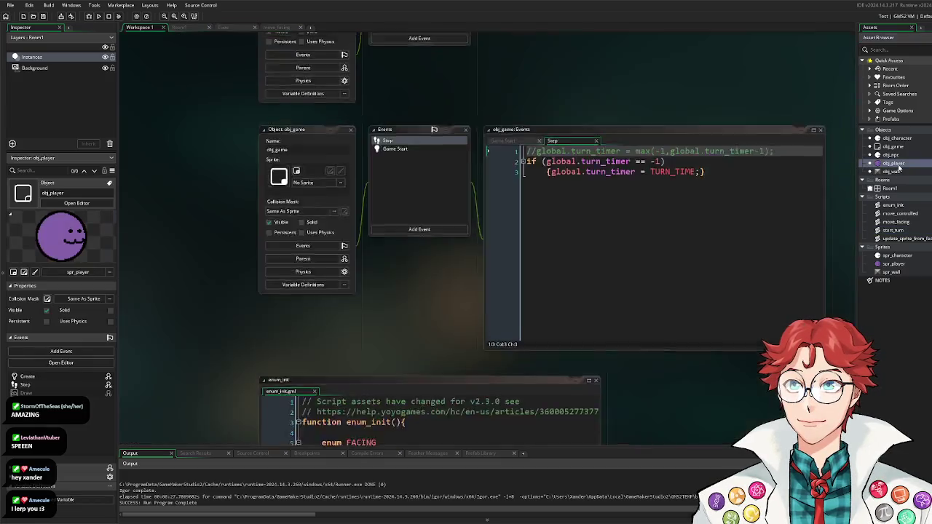
Step: Delete the turn-timer check from obj_player's Step event
{"action": "left_click", "coordinate": [424, 146]}
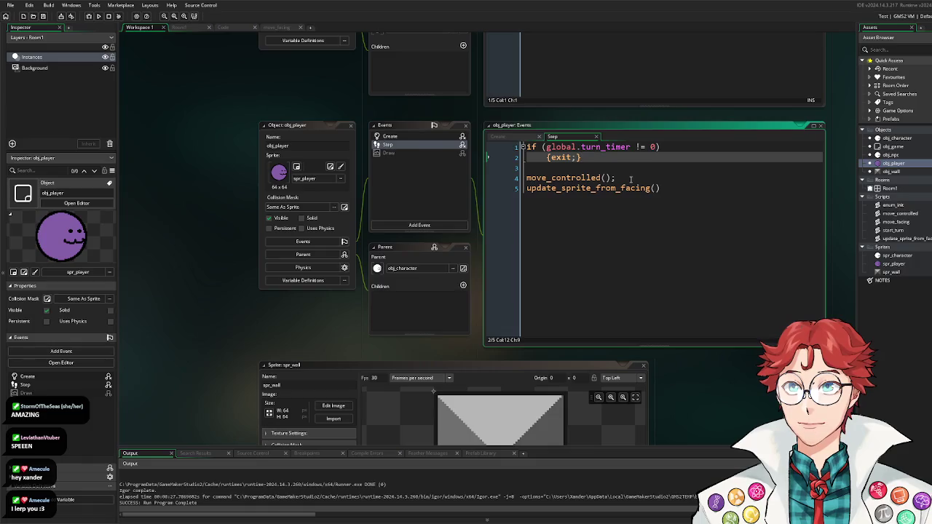
{"action": "left_click_drag", "start_coordinate": [525, 146], "coordinate": [581, 157]}
{"action": "key", "text": "BackSpace"}
{"action": "key", "text": "Delete"}
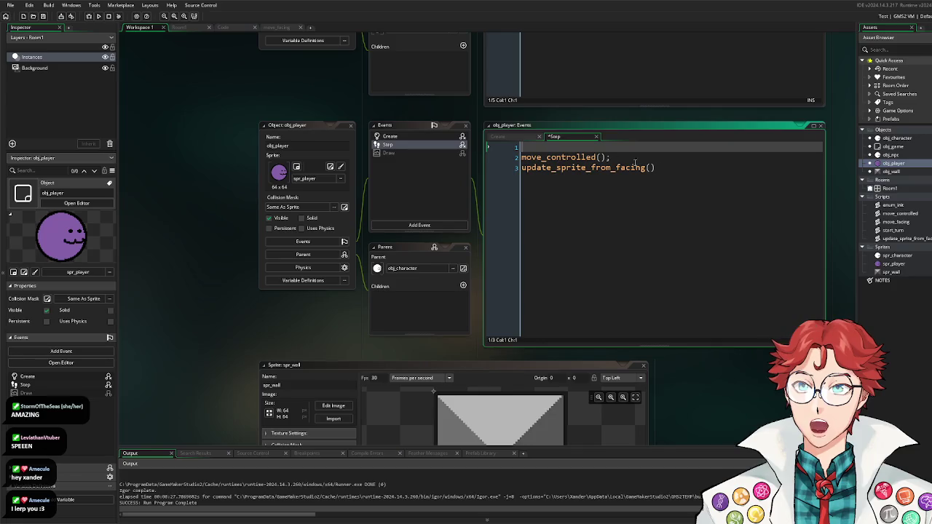
Step: Start move_controlled with if (global.turn_timer != 0) {return;}, then reopen obj_game
{"action": "double_click", "coordinate": [901, 214]}
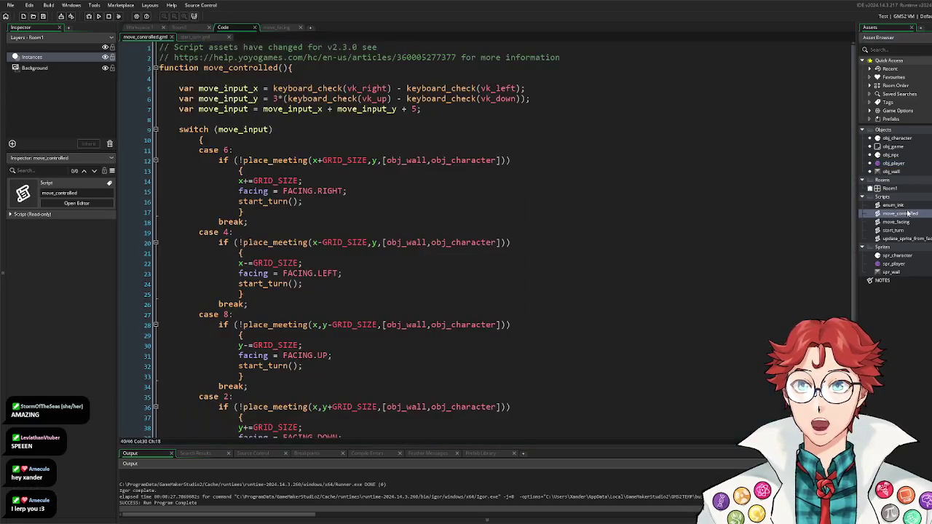
{"action": "left_click", "coordinate": [276, 80]}
{"action": "key", "text": "Return"}
{"action": "key", "text": "Return"}
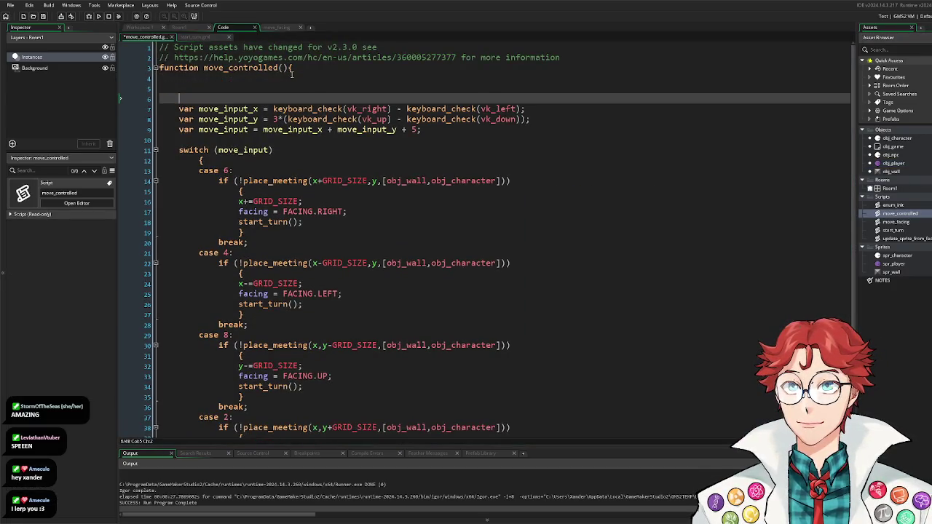
{"action": "type", "text": "i"}
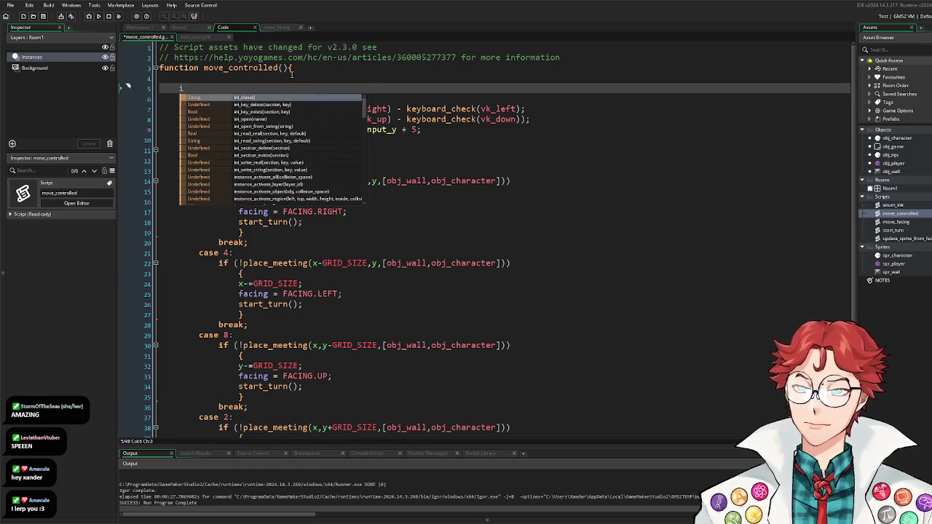
{"action": "type", "text": "f ("}
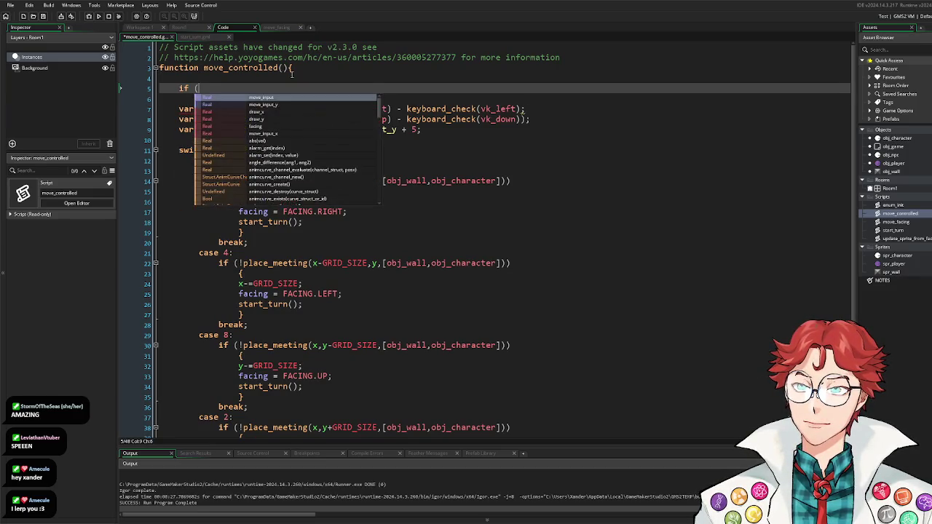
{"action": "type", "text": "move_"}
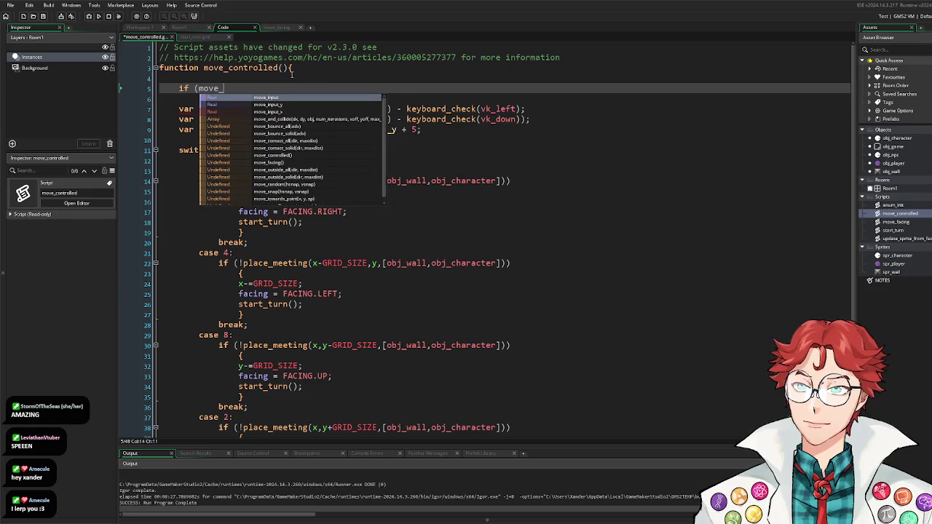
{"action": "key", "text": "BackSpace"}
{"action": "key", "text": "BackSpace"}
{"action": "key", "text": "BackSpace"}
{"action": "key", "text": "BackSpace"}
{"action": "key", "text": "BackSpace"}
{"action": "type", "text": "global"}
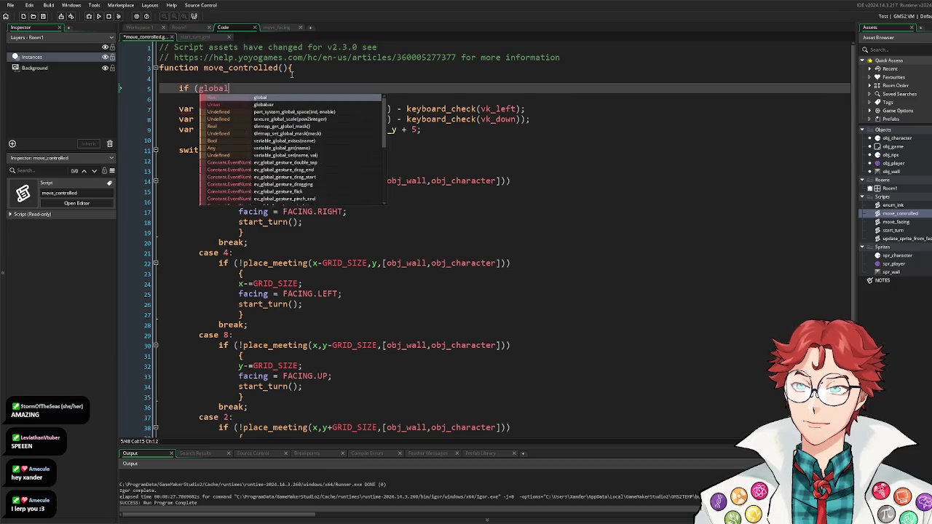
{"action": "type", "text": ".turn_timer"}
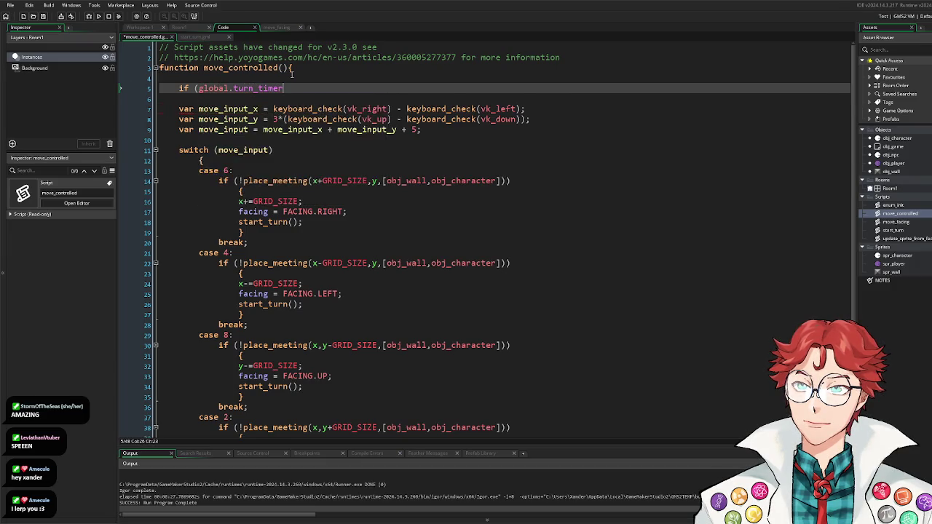
{"action": "type", "text": " !=0"}
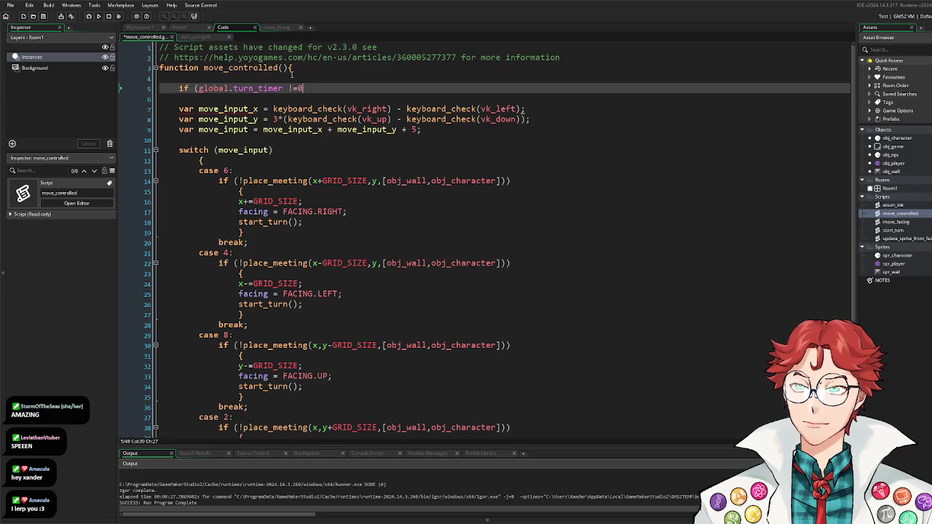
{"action": "type", "text": ")"}
{"action": "key", "text": "Return"}
{"action": "type", "text": "{"}
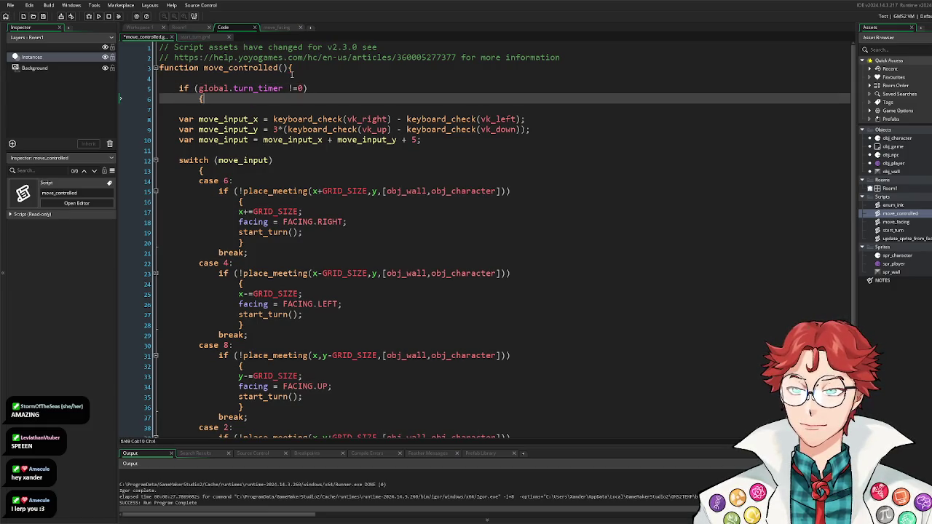
{"action": "type", "text": "return;}"}
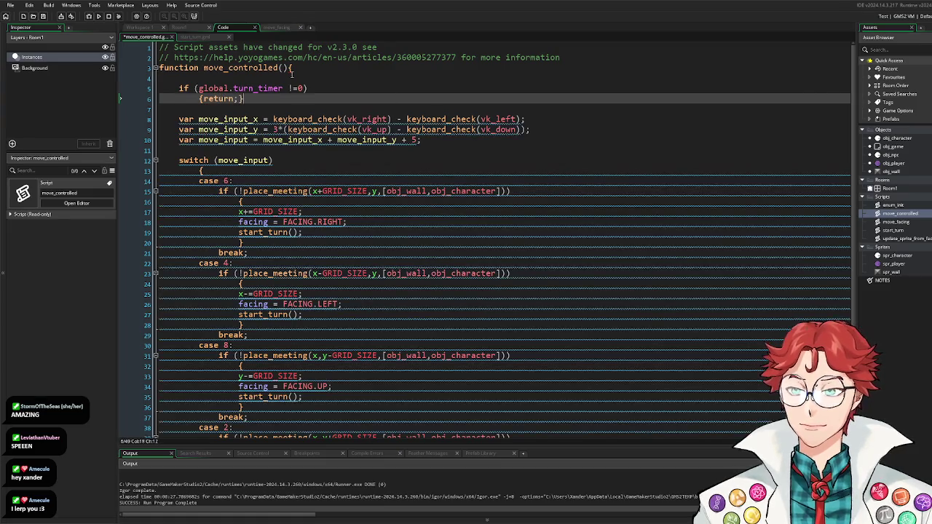
{"action": "left_click", "coordinate": [900, 148]}
{"action": "double_click", "coordinate": [900, 148]}
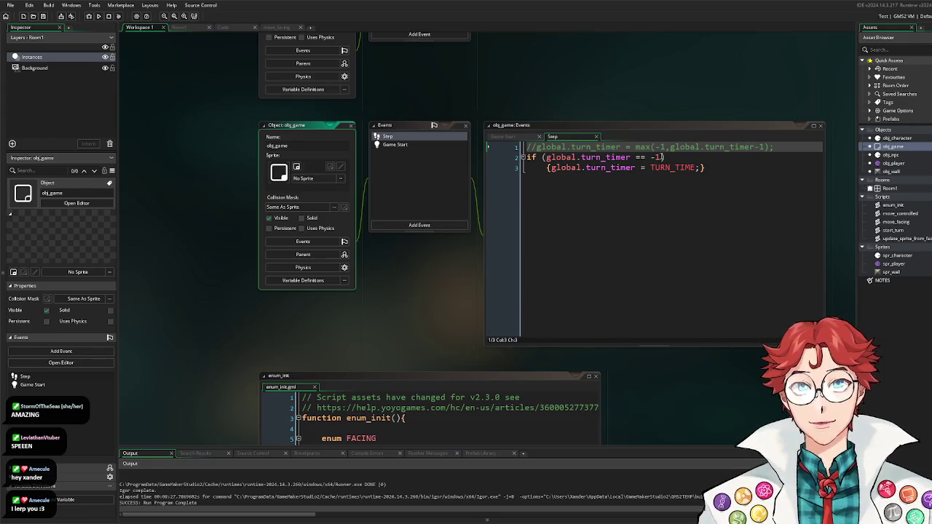
Step: Edit the reset condition in obj_game's Step and uncomment the turn timer countdown line
{"action": "left_click", "coordinate": [661, 158]}
{"action": "key", "text": "BackSpace"}
{"action": "key", "text": "BackSpace"}
{"action": "type", "text": "0"}
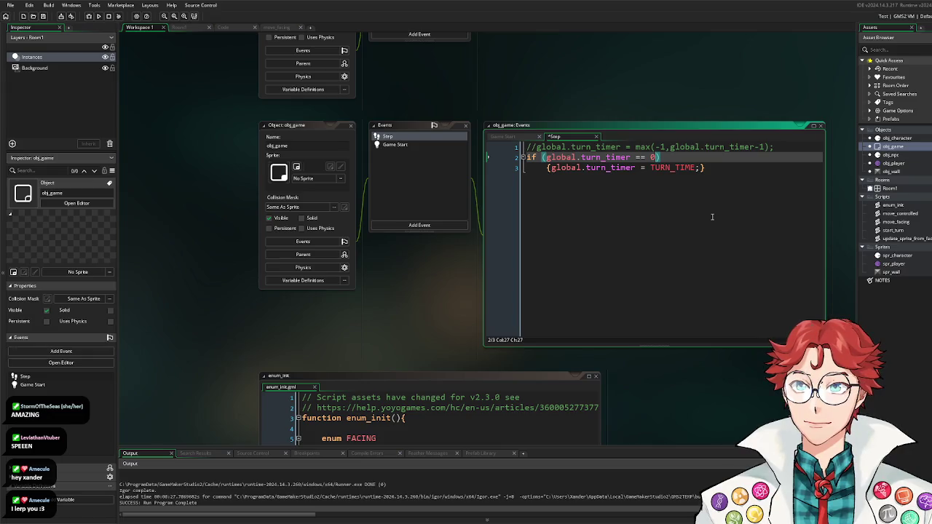
{"action": "key", "text": "BackSpace"}
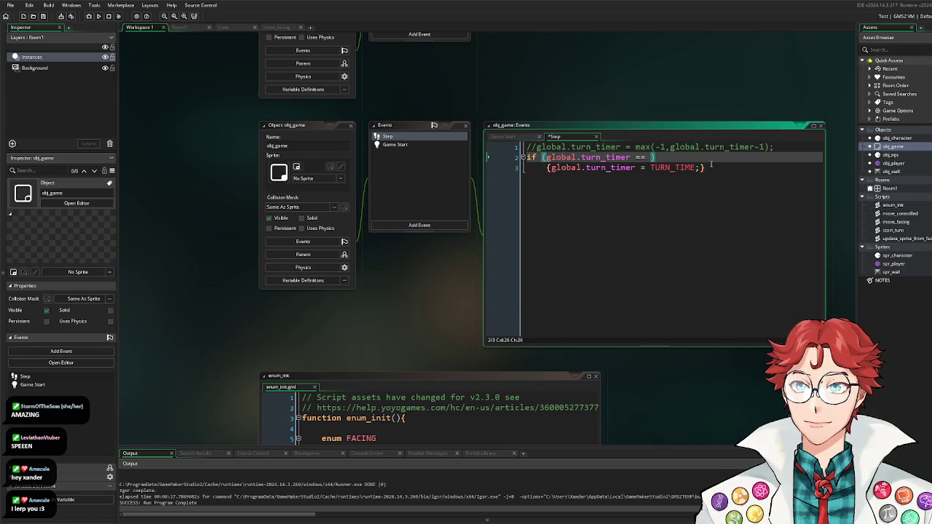
{"action": "key", "text": "ctrl+Home"}
{"action": "key", "text": "Delete"}
{"action": "key", "text": "Delete"}
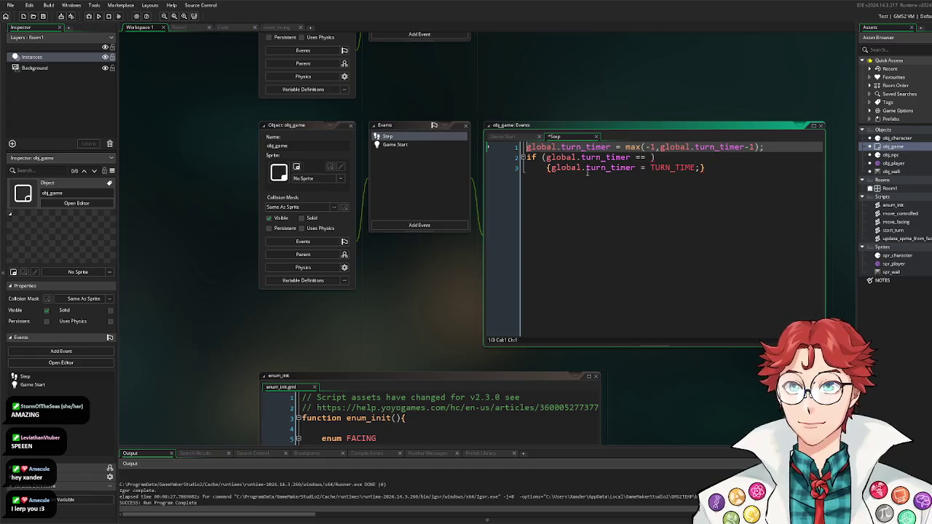
Step: Wrap the timer-reset block in /* */ and set its comparison to == -1
{"action": "left_click", "coordinate": [527, 157]}
{"action": "type", "text": "/*"}
{"action": "left_click", "coordinate": [716, 167]}
{"action": "type", "text": "*/"}
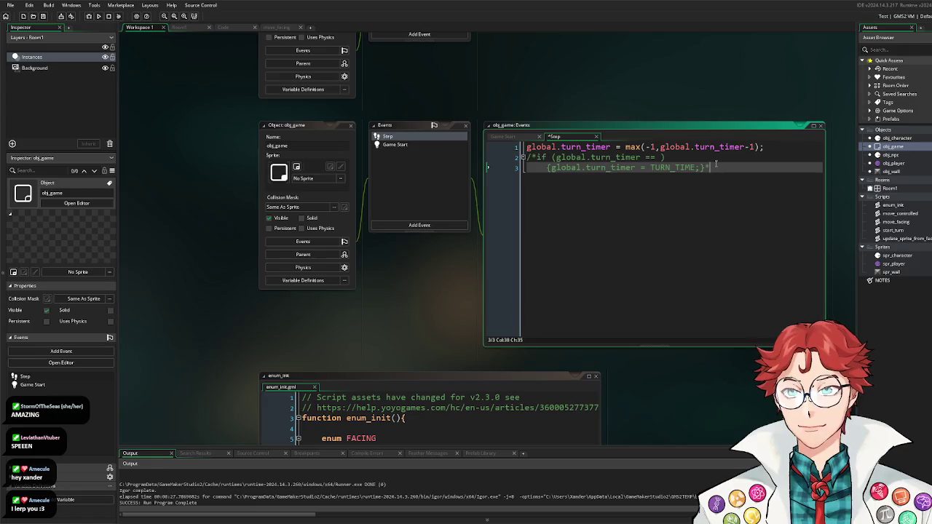
{"action": "left_click", "coordinate": [661, 158]}
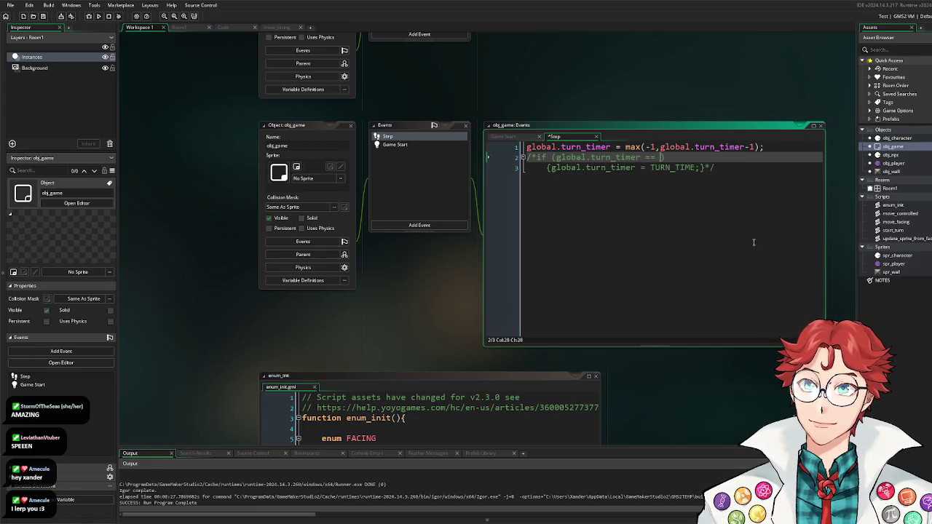
{"action": "scroll", "coordinate": [495, 302], "scroll_direction": "right", "scroll_amount": 1}
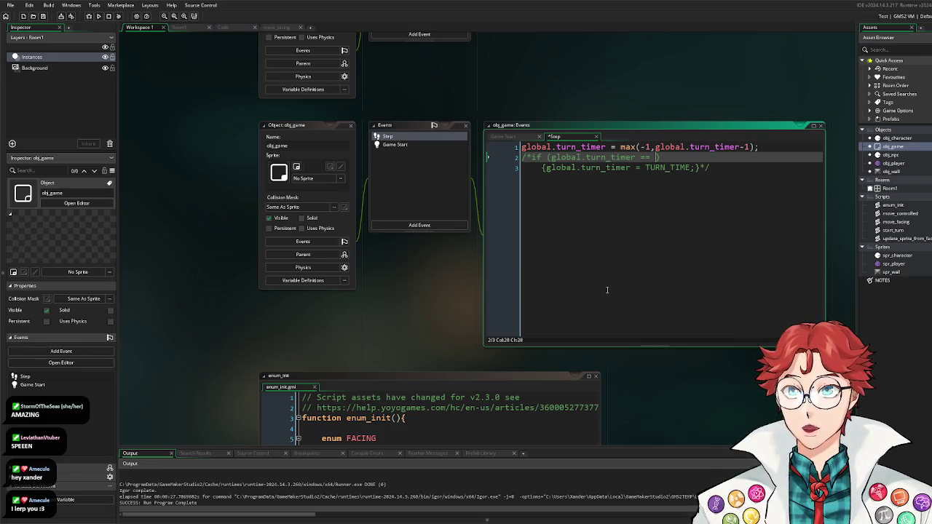
{"action": "type", "text": "-1"}
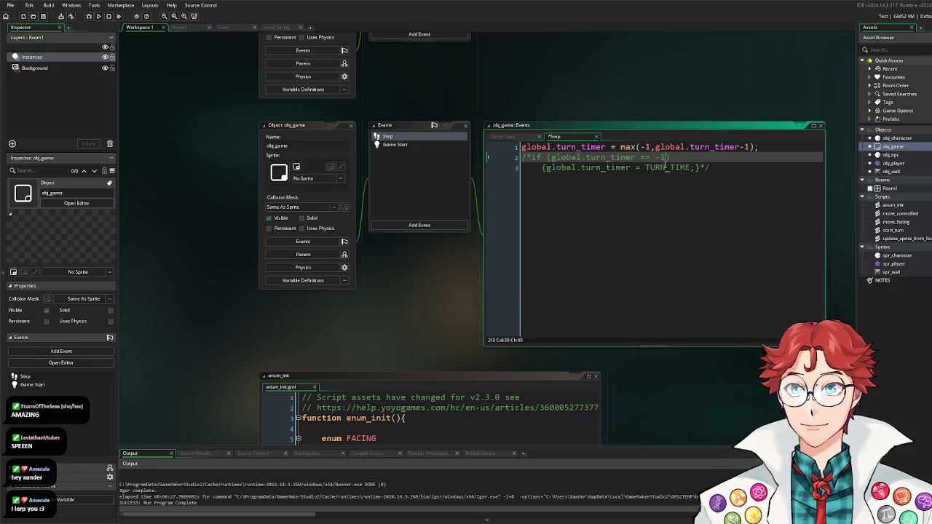
Step: Change line 1 to max(0, global.turn_timer-1) and save obj_game's Step code
{"action": "left_click", "coordinate": [649, 146]}
{"action": "key", "text": "BackSpace"}
{"action": "key", "text": "BackSpace"}
{"action": "type", "text": "0"}
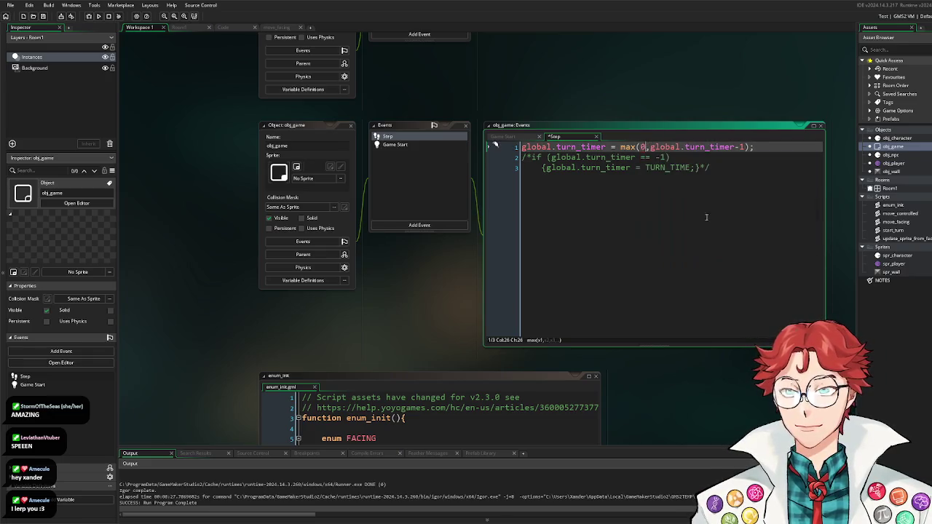
{"action": "left_click", "coordinate": [646, 273]}
{"action": "key", "text": "ctrl+s"}
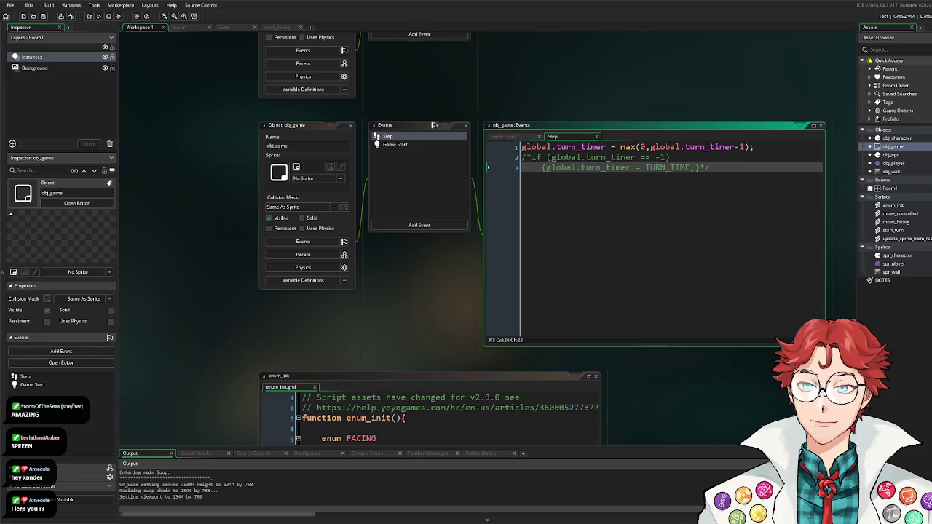
Step: Briefly try a -1 floor, restore it to 0, and open obj_npc
{"action": "left_click", "coordinate": [643, 146]}
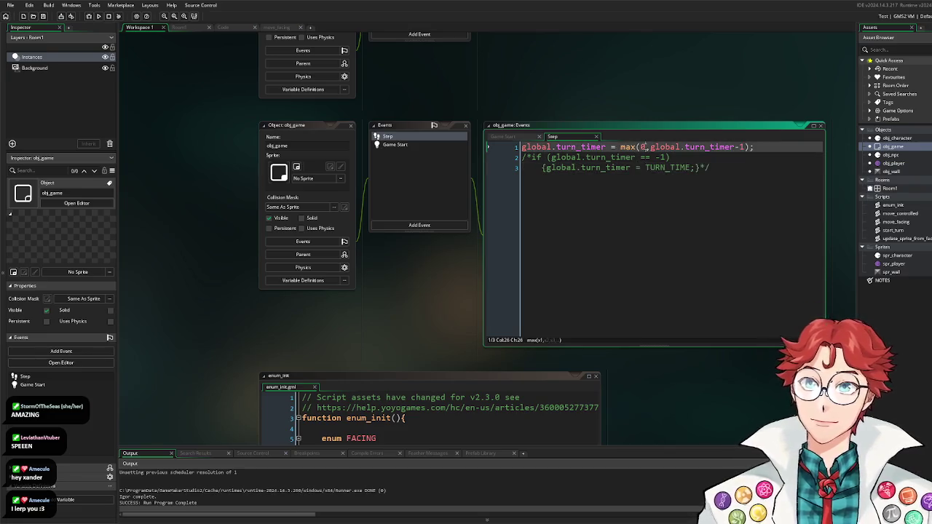
{"action": "key", "text": "BackSpace"}
{"action": "type", "text": "-1"}
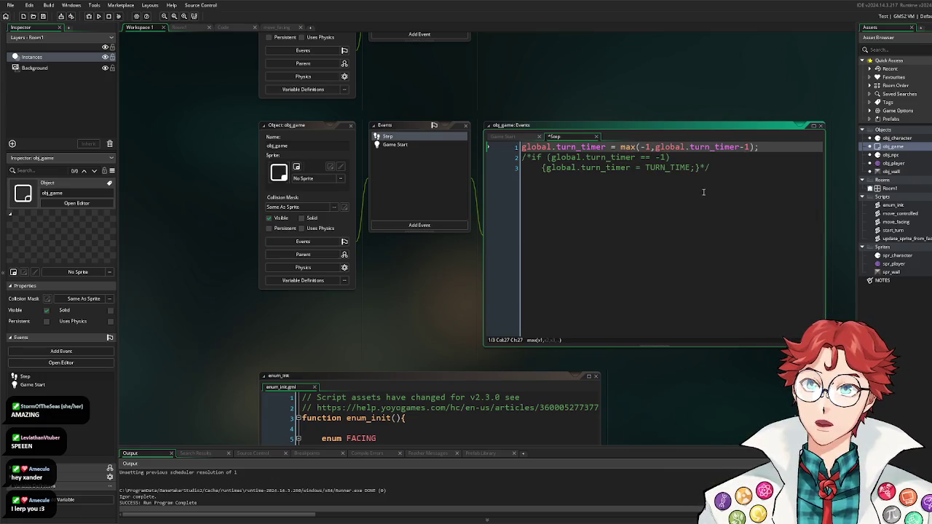
{"action": "key", "text": "BackSpace"}
{"action": "key", "text": "BackSpace"}
{"action": "type", "text": "0"}
{"action": "left_click", "coordinate": [704, 193]}
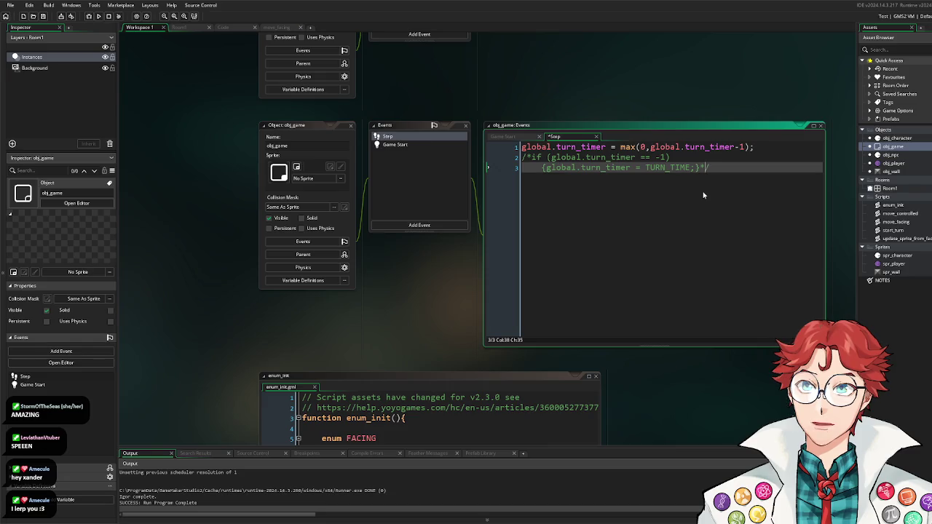
{"action": "double_click", "coordinate": [892, 155]}
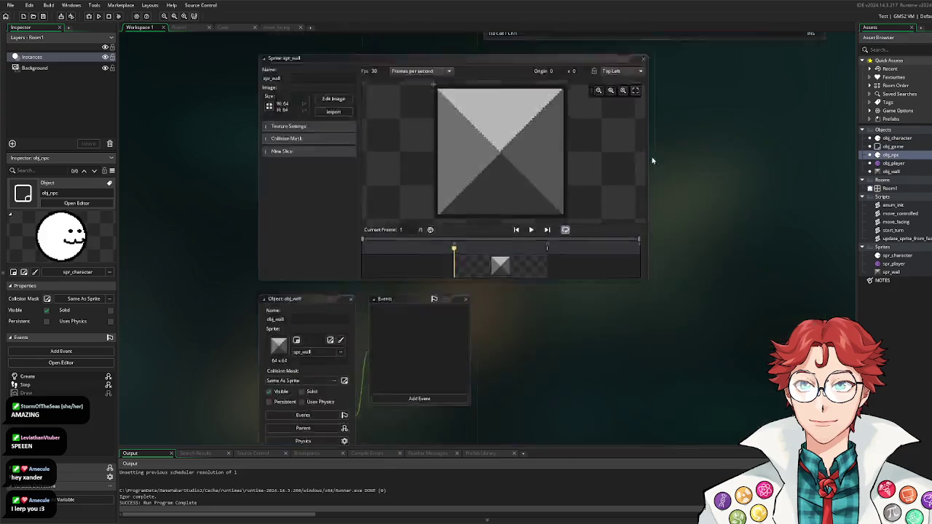
Step: Replace 0 with TURN_TIME in obj_npc's global.turn_timer check
{"action": "left_click", "coordinate": [658, 147]}
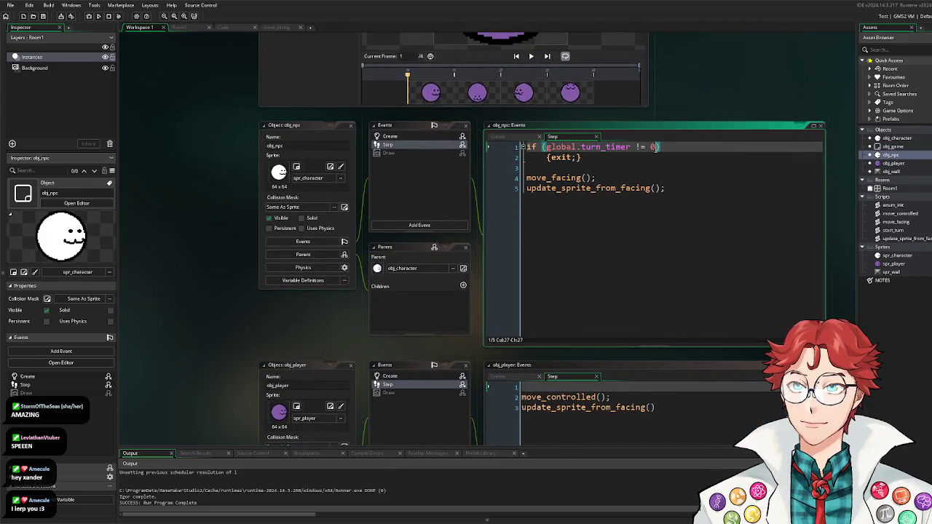
{"action": "key", "text": "BackSpace"}
{"action": "type", "text": "1URN_TIME"}
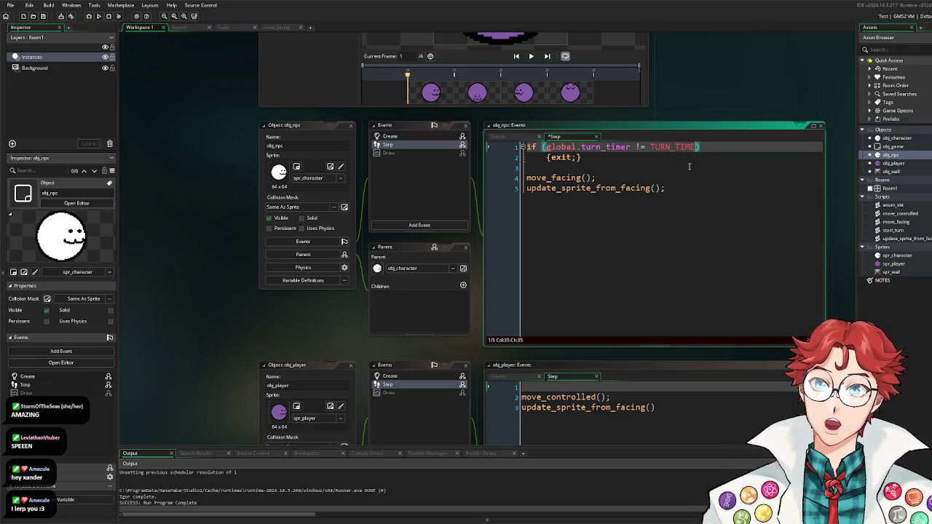
{"action": "mouse_move", "coordinate": [680, 148]}
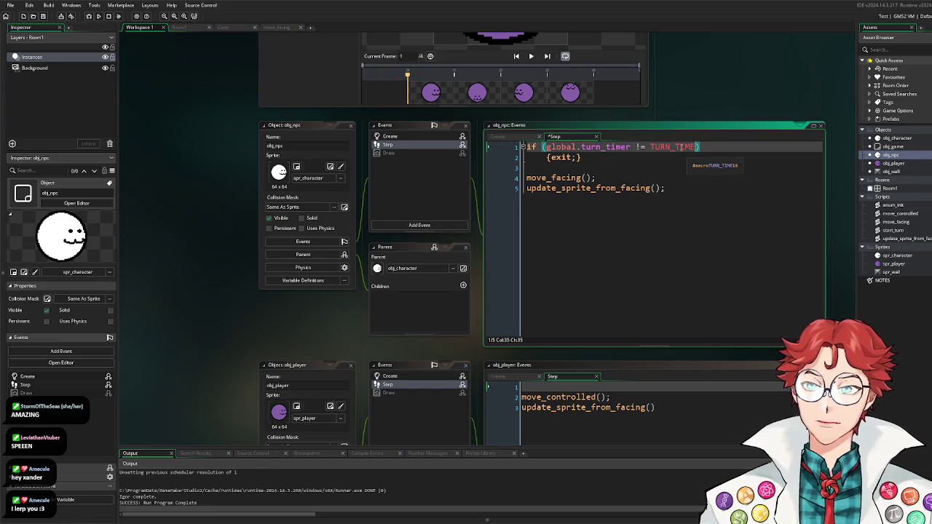
Step: Open obj_player and the move_controlled script from the Asset Browser
{"action": "double_click", "coordinate": [896, 164]}
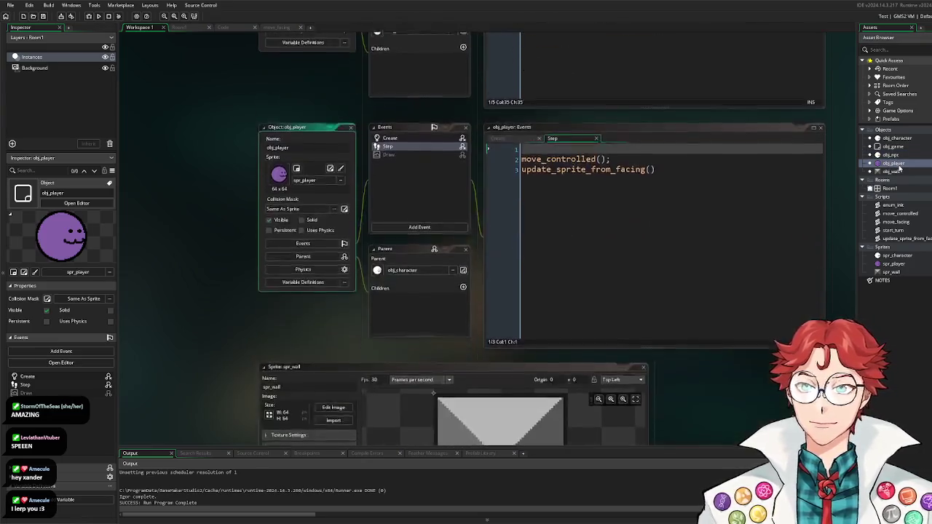
{"action": "left_click", "coordinate": [907, 216]}
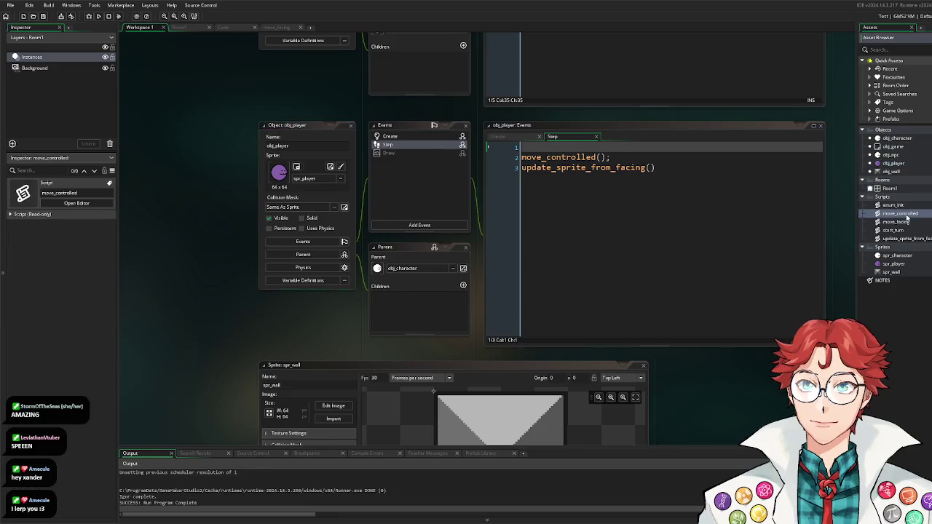
{"action": "double_click", "coordinate": [907, 216]}
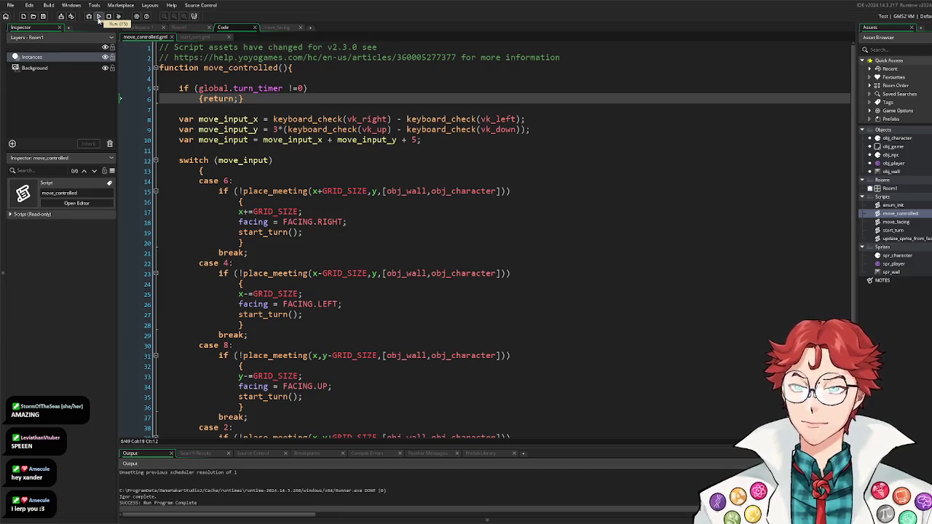
Step: Launch a test run from start_turn.gml and move the player right, left, up and right
{"action": "left_click", "coordinate": [195, 37]}
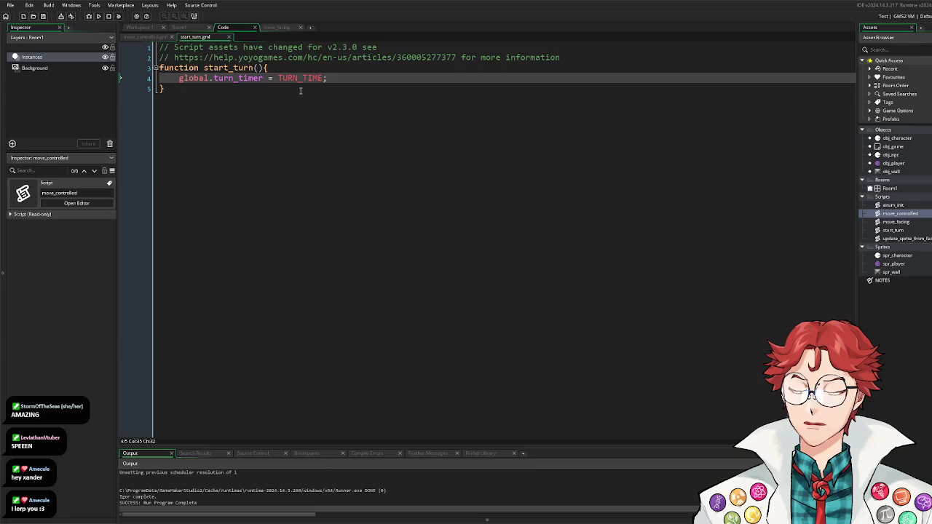
{"action": "left_click", "coordinate": [98, 16]}
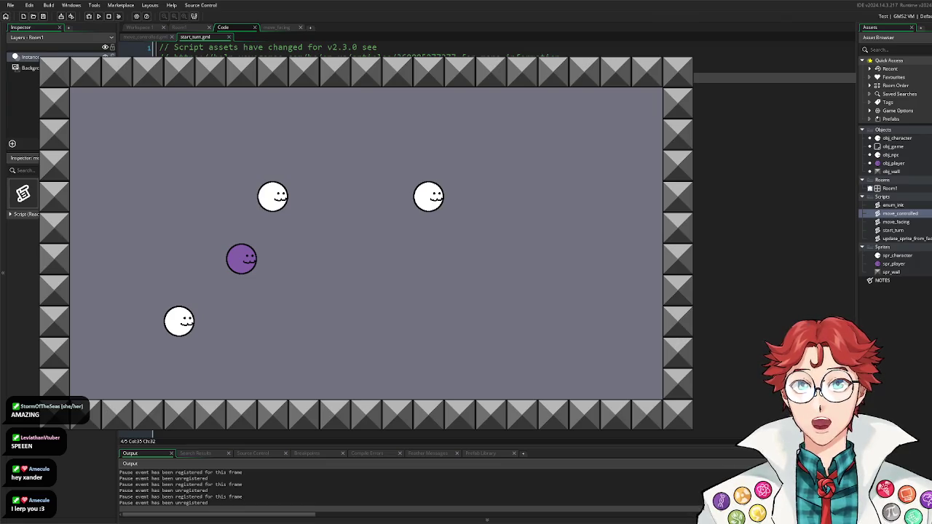
{"action": "key", "text": "Right"}
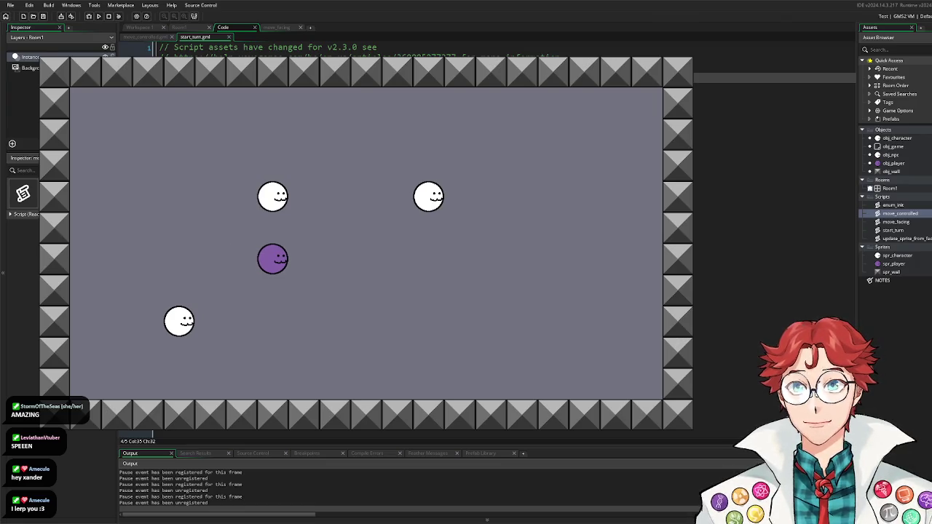
{"action": "key", "text": "Left"}
{"action": "key", "text": "Left"}
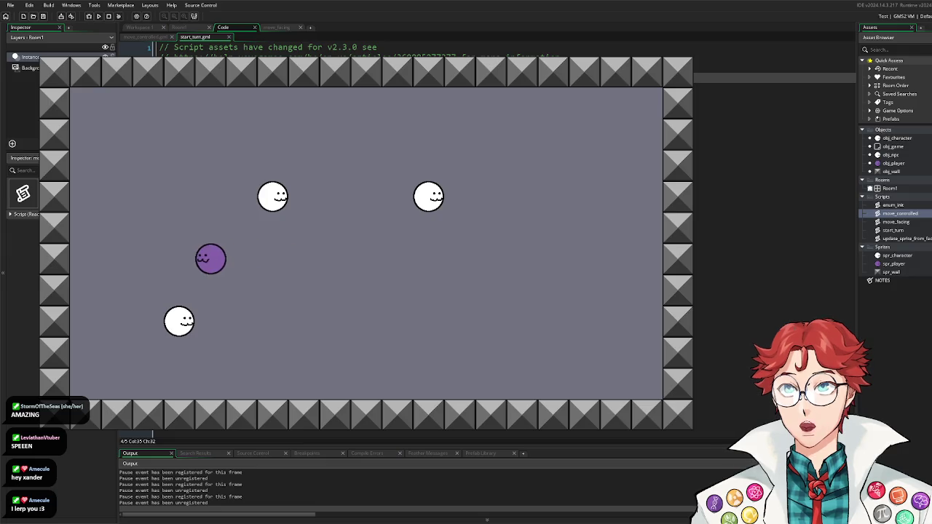
{"action": "key", "text": "Up"}
{"action": "key", "text": "Up"}
{"action": "key", "text": "Right"}
{"action": "key", "text": "Up"}
{"action": "key", "text": "Right"}
{"action": "key", "text": "Right"}
Step: Keep stepping the player around the grid, then close the game window
{"action": "key", "text": "Down"}
{"action": "key", "text": "Up"}
{"action": "key", "text": "Left"}
{"action": "key", "text": "Left"}
{"action": "key", "text": "Down"}
{"action": "key", "text": "Down"}
{"action": "key", "text": "Down"}
{"action": "key", "text": "Right"}
{"action": "key", "text": "Right"}
{"action": "key", "text": "Up"}
{"action": "key", "text": "Up"}
{"action": "key", "text": "Right"}
{"action": "key", "text": "Left"}
{"action": "key", "text": "Right"}
{"action": "key", "text": "Left"}
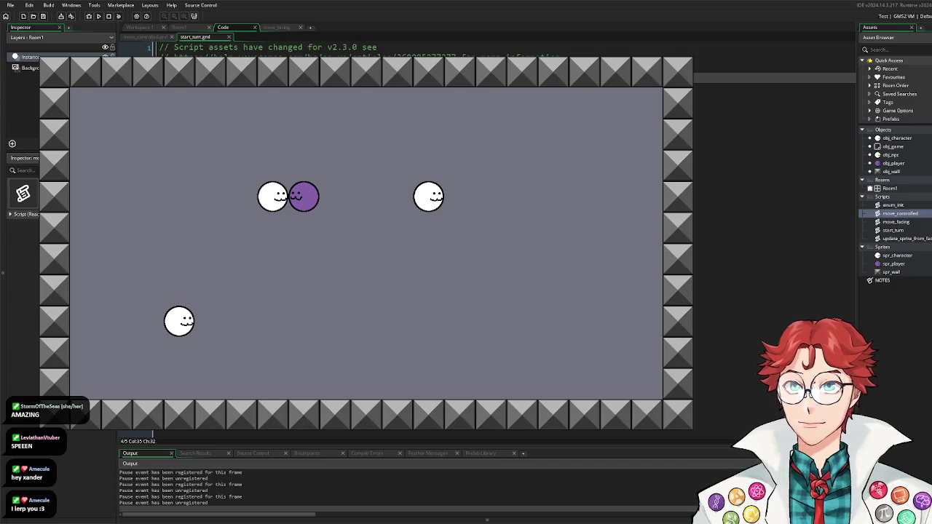
{"action": "key", "text": "Escape"}
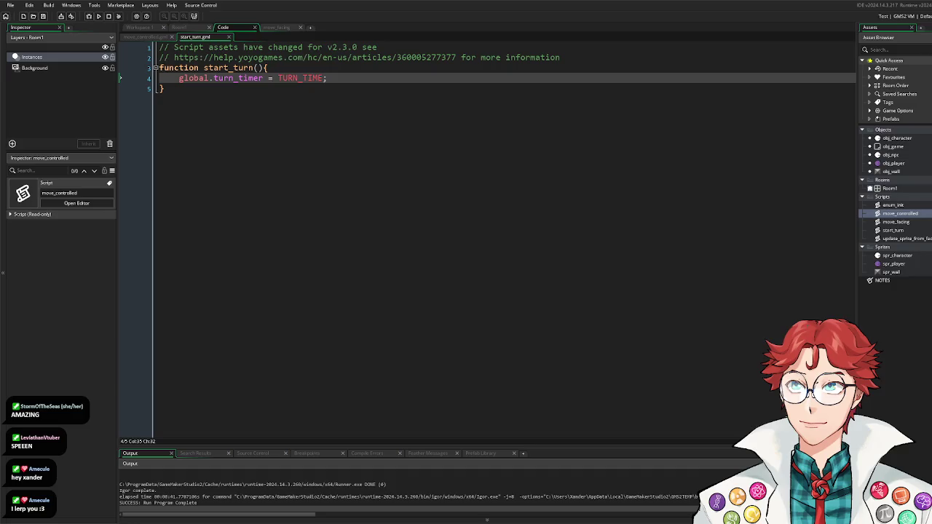
Step: Make start_turn set global.turn_timer to TURN_TIME+1, then save and run the game
{"action": "key", "text": "Left"}
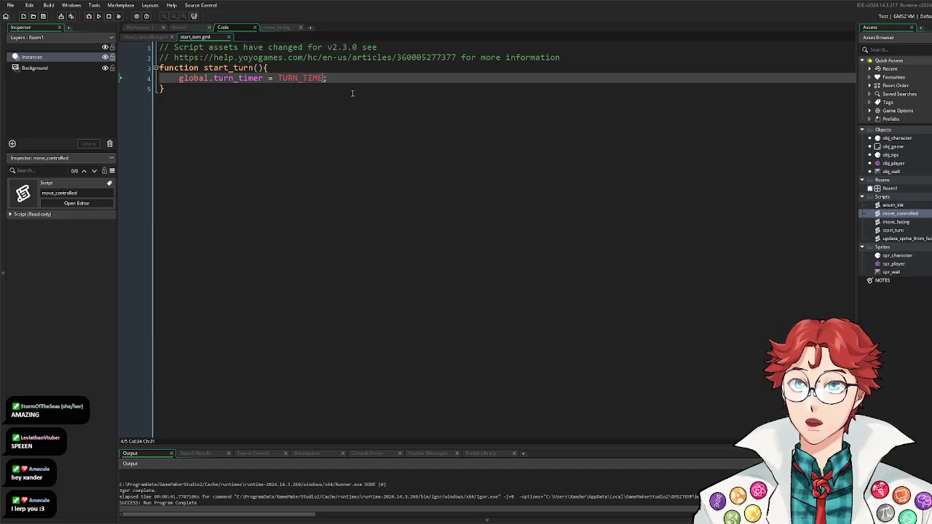
{"action": "type", "text": "+1"}
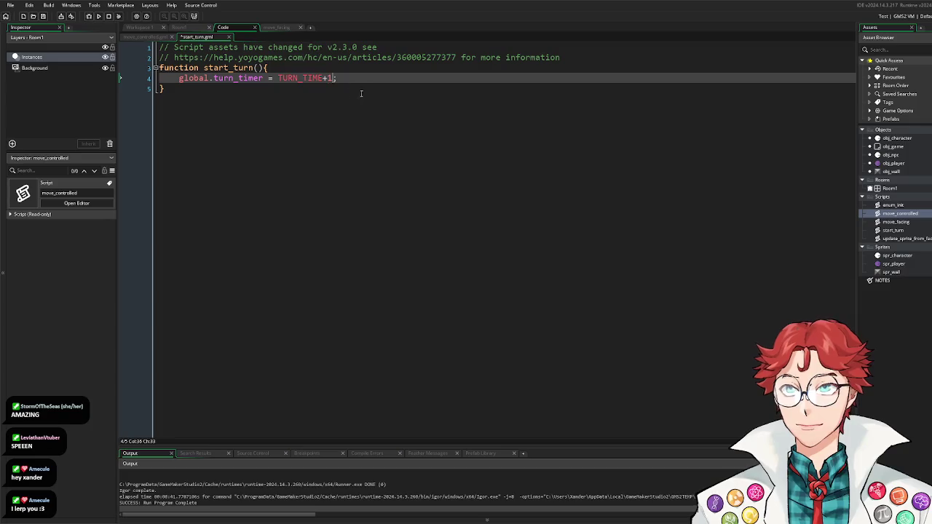
{"action": "left_click", "coordinate": [99, 19]}
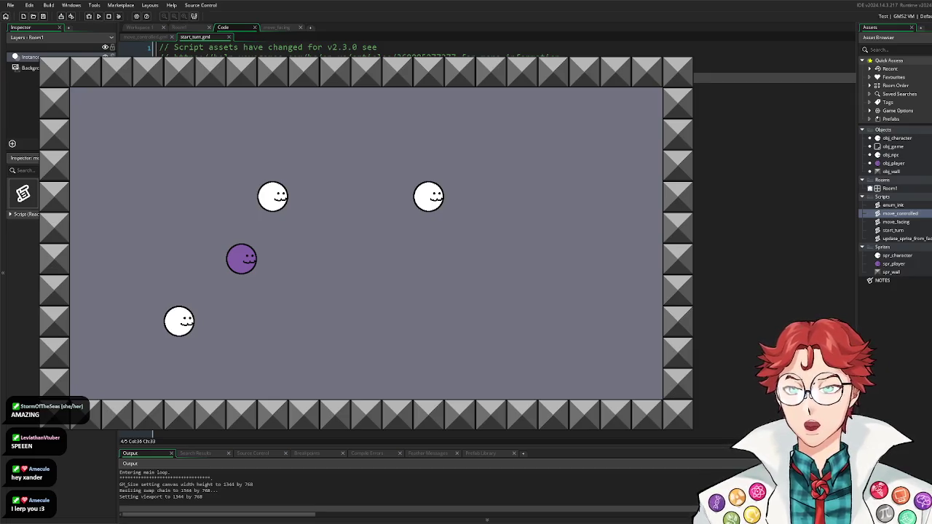
Step: Move the purple player tile by tile around the room, watching the NPCs step each turn
{"action": "key", "text": "Left"}
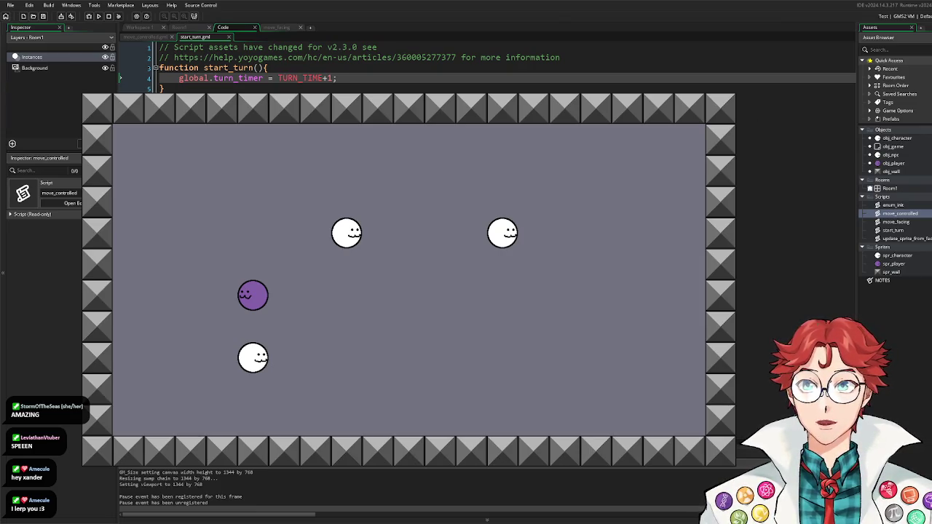
{"action": "key", "text": "Up"}
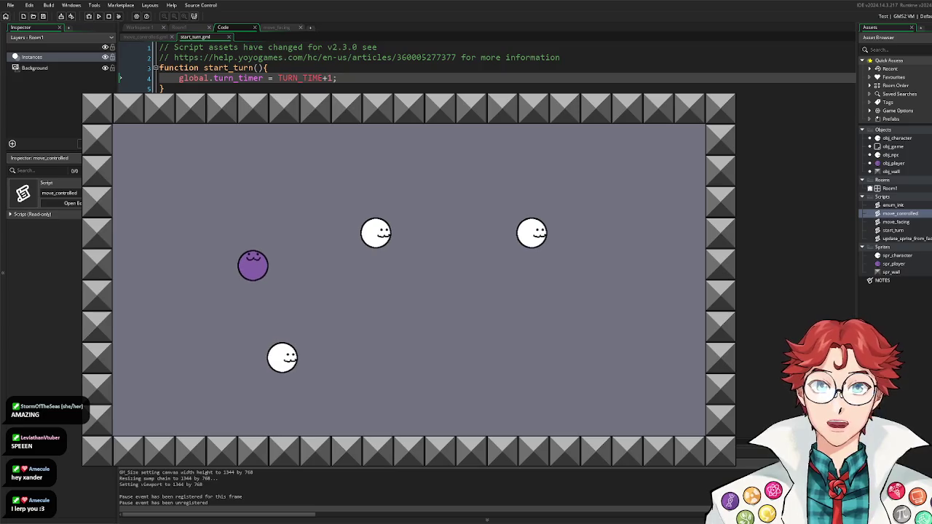
{"action": "key", "text": "Right"}
{"action": "key", "text": "Down"}
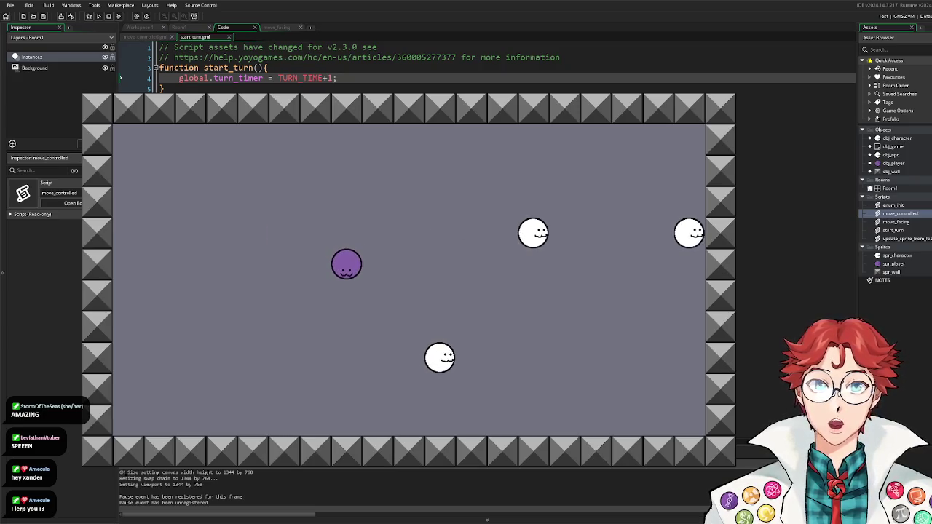
{"action": "key", "text": "Left"}
{"action": "key", "text": "Up"}
{"action": "key", "text": "Up"}
{"action": "key", "text": "Right"}
{"action": "key", "text": "Down"}
{"action": "key", "text": "Down"}
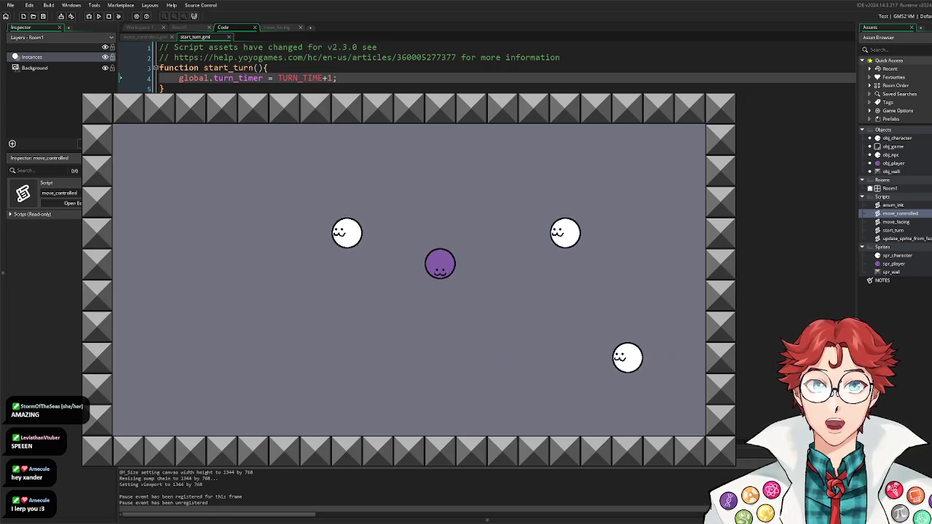
{"action": "key", "text": "Left"}
{"action": "key", "text": "Up"}
{"action": "key", "text": "Right"}
{"action": "key", "text": "Right"}
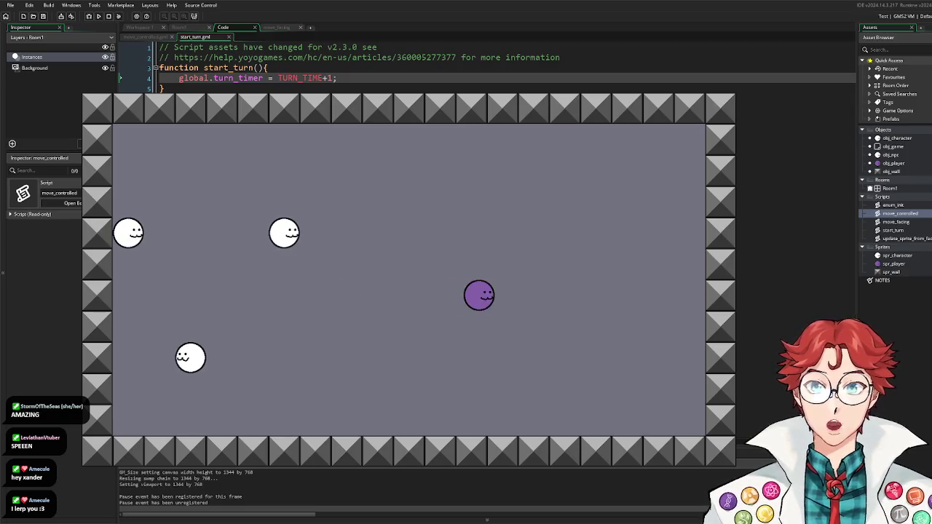
{"action": "key", "text": "Left"}
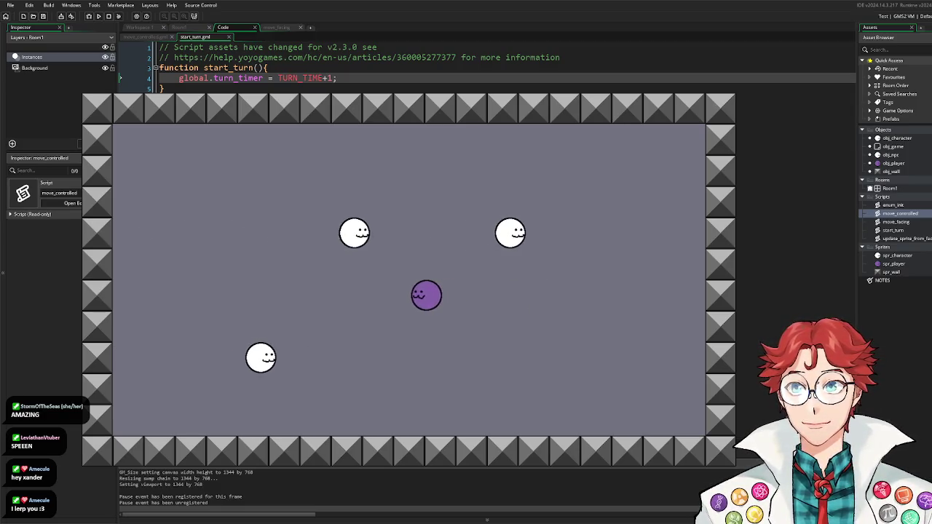
{"action": "key", "text": "Up"}
{"action": "key", "text": "Right"}
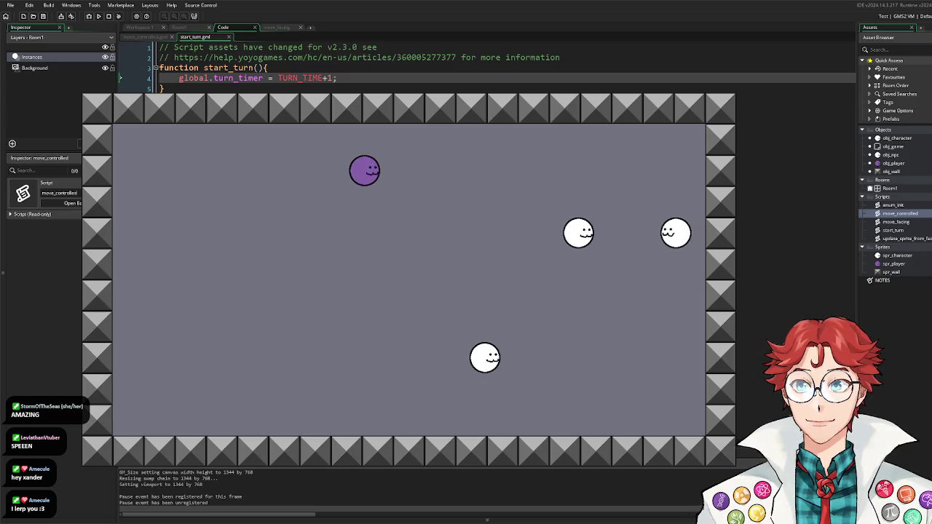
{"action": "key", "text": "Down"}
{"action": "key", "text": "Left"}
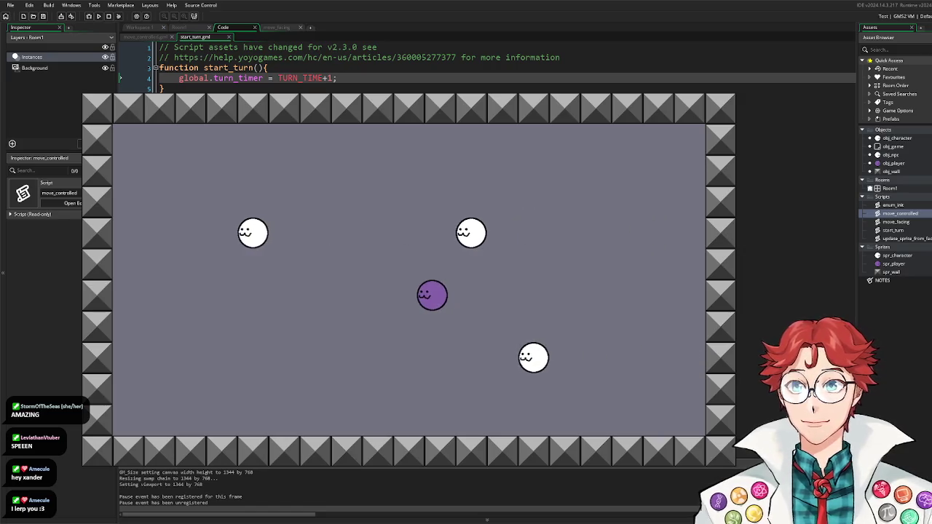
{"action": "key", "text": "Right"}
{"action": "key", "text": "Up"}
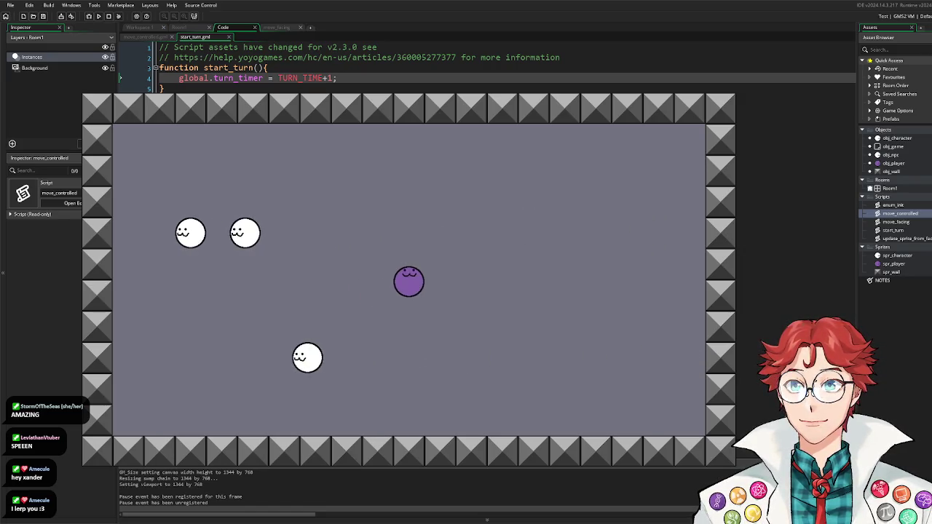
{"action": "key", "text": "Left"}
{"action": "key", "text": "Down"}
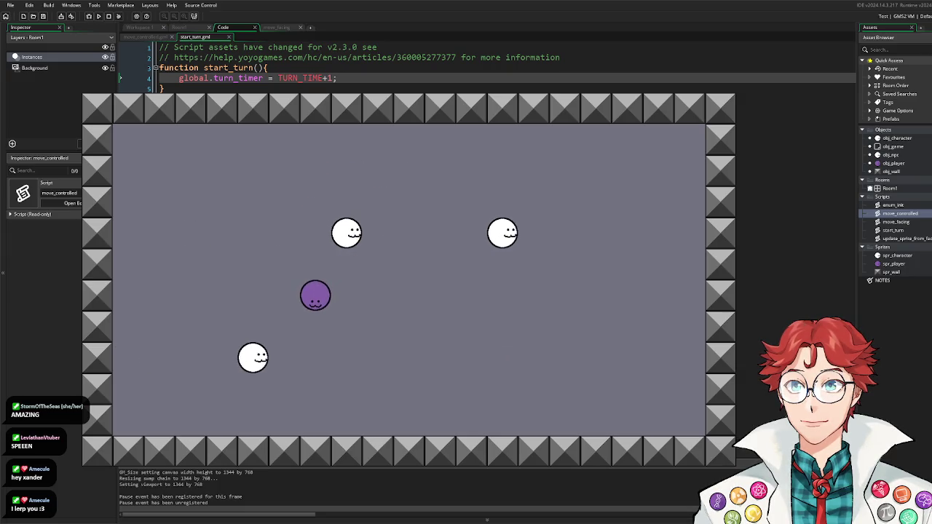
{"action": "key", "text": "Up"}
{"action": "key", "text": "Right"}
{"action": "key", "text": "Right"}
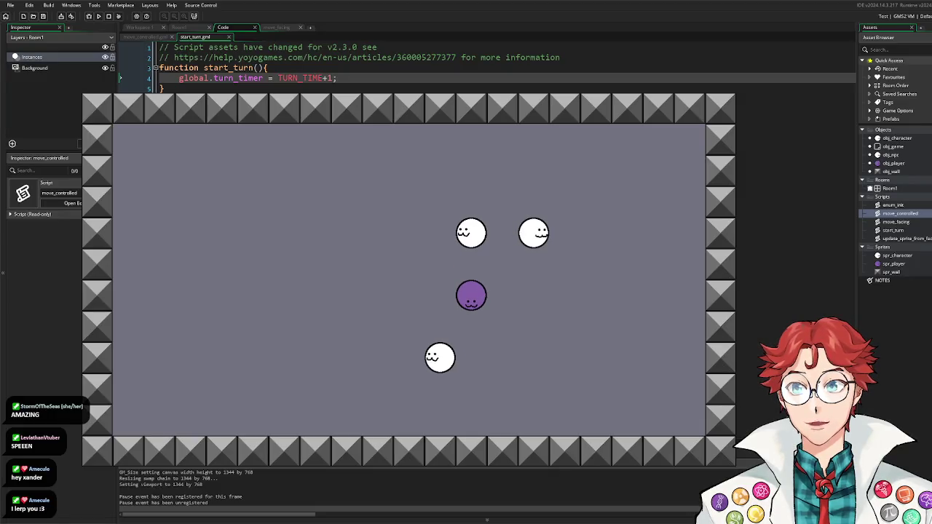
{"action": "key", "text": "Left"}
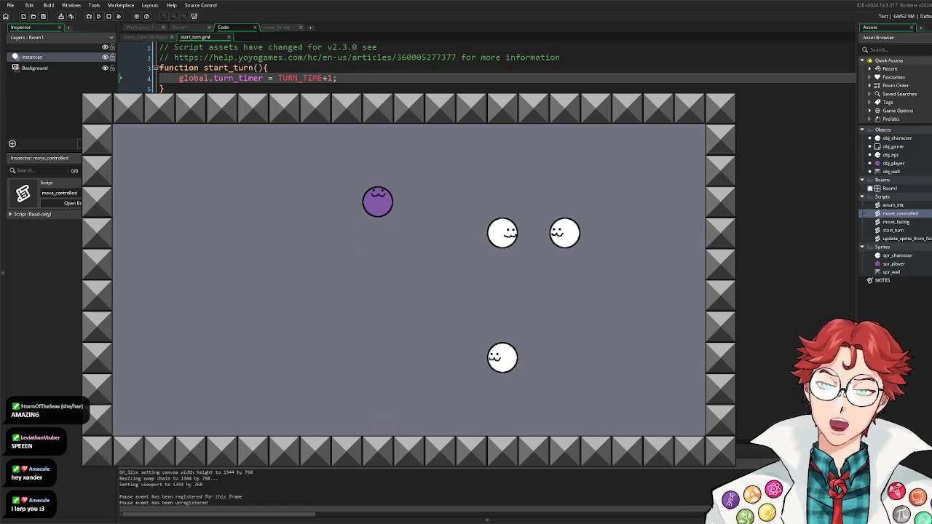
Step: Continue moving the player down, left, right and up across the walled room
{"action": "key", "text": "Down"}
{"action": "key", "text": "Down"}
{"action": "key", "text": "Down"}
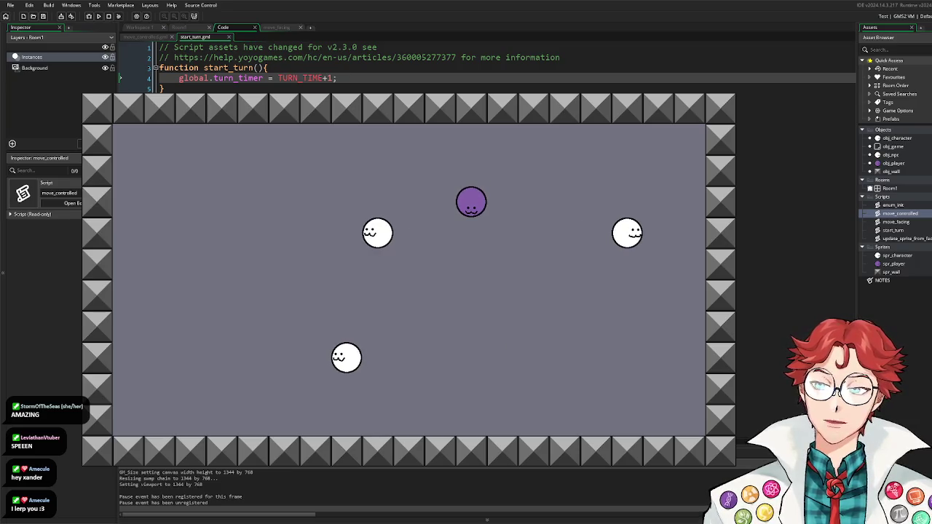
{"action": "key", "text": "Left"}
{"action": "key", "text": "Left"}
{"action": "key", "text": "Left"}
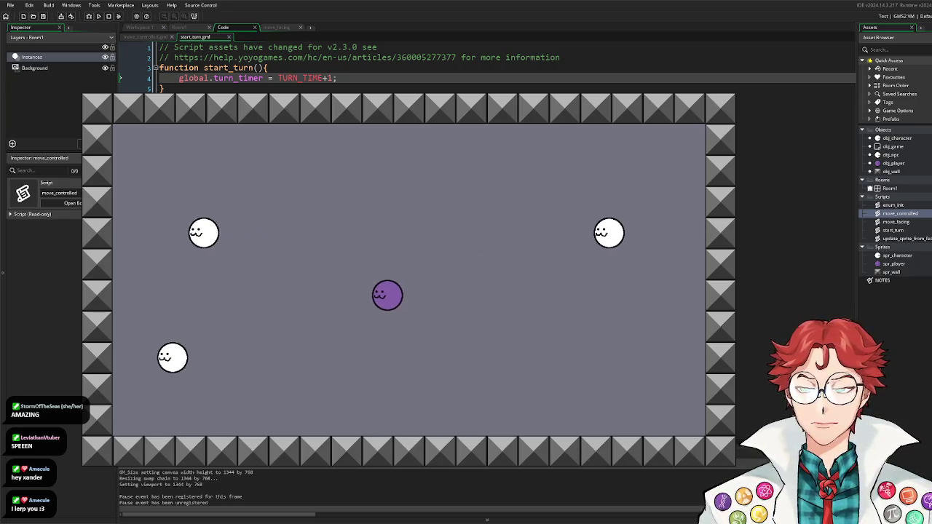
{"action": "key", "text": "Left"}
{"action": "key", "text": "Left"}
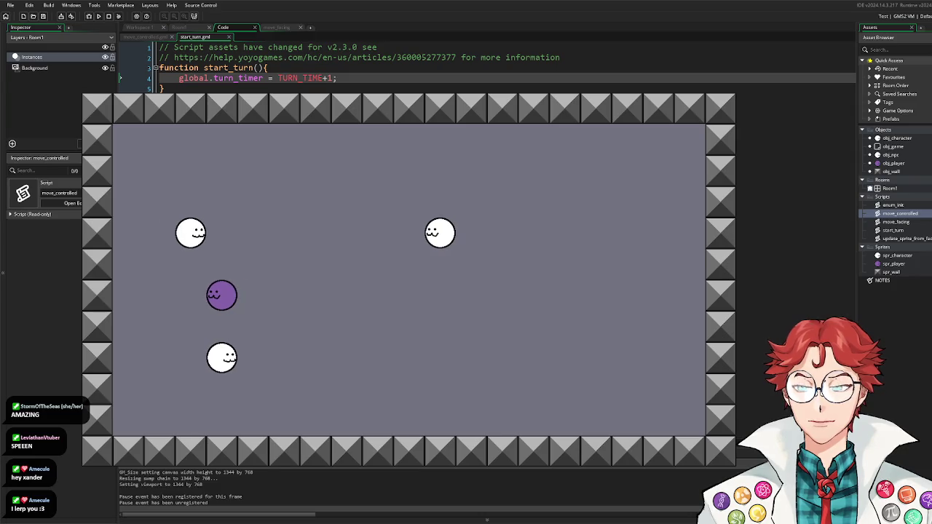
{"action": "key", "text": "Up"}
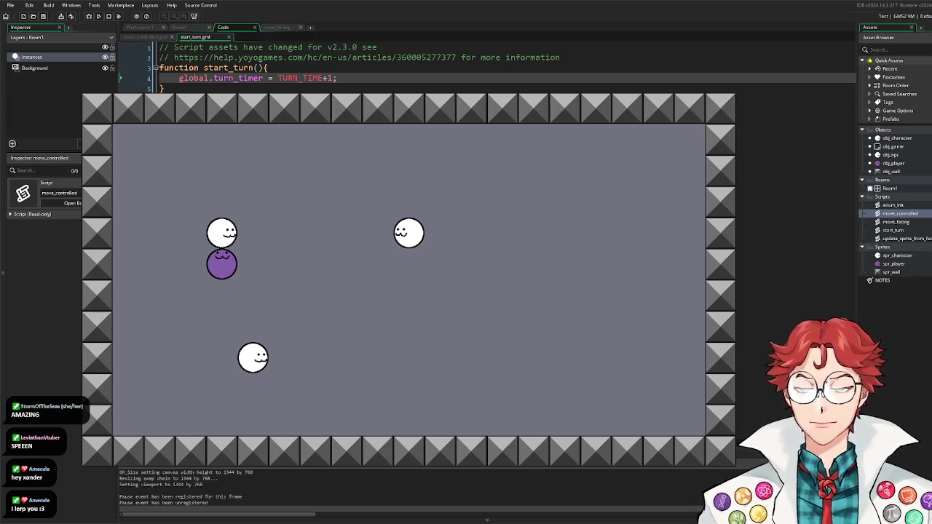
{"action": "key", "text": "Right"}
{"action": "key", "text": "Right"}
{"action": "key", "text": "Right"}
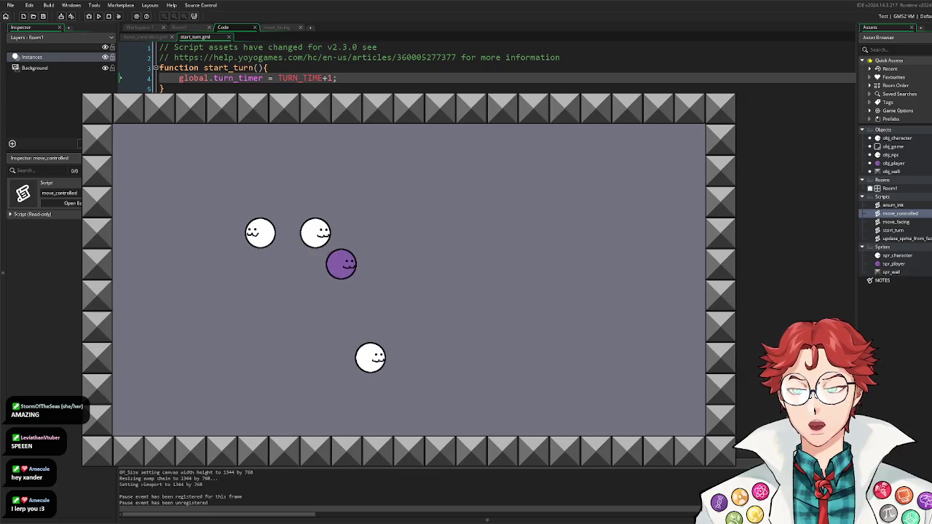
{"action": "key", "text": "Right"}
{"action": "key", "text": "Right"}
{"action": "key", "text": "Right"}
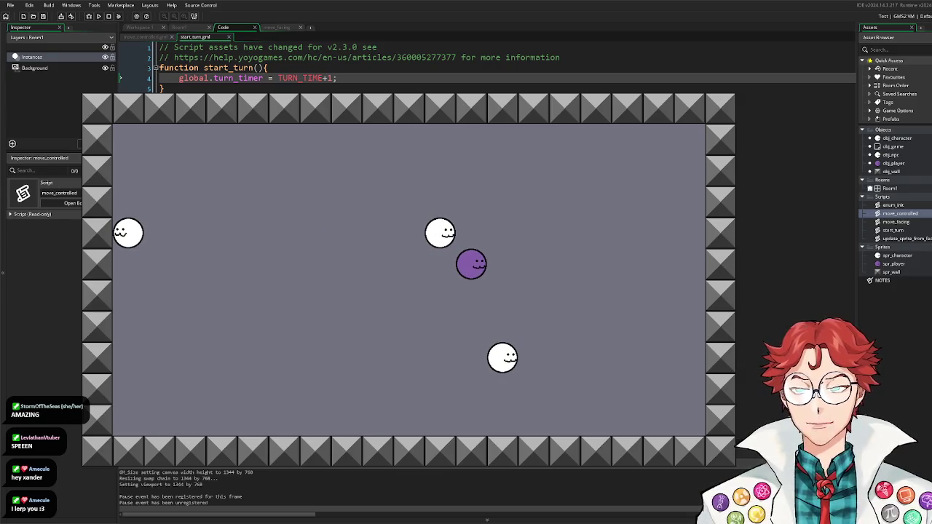
{"action": "key", "text": "Left"}
{"action": "key", "text": "Left"}
{"action": "key", "text": "Left"}
{"action": "key", "text": "Up"}
{"action": "key", "text": "Up"}
{"action": "key", "text": "Up"}
{"action": "key", "text": "Left"}
{"action": "key", "text": "Left"}
{"action": "key", "text": "Left"}
{"action": "key", "text": "Down"}
{"action": "key", "text": "Down"}
{"action": "key", "text": "Down"}
{"action": "key", "text": "Down"}
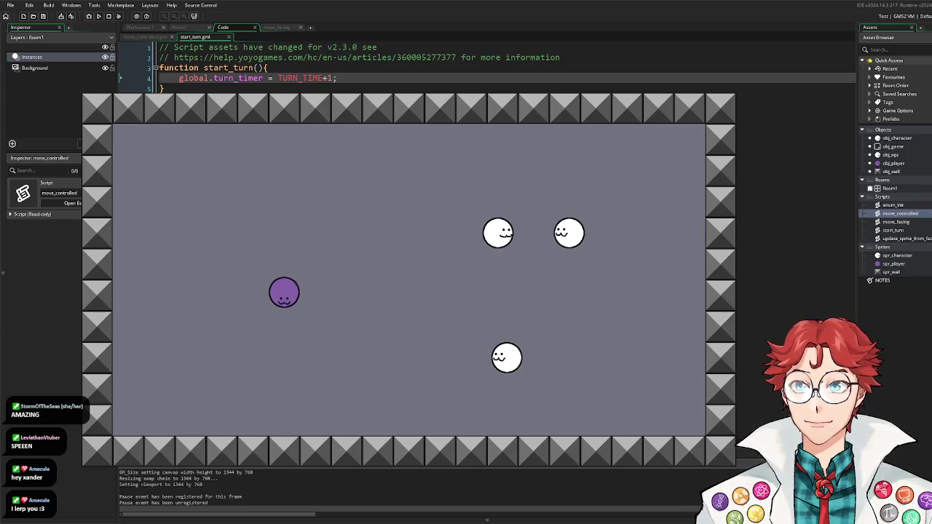
{"action": "key", "text": "Right"}
{"action": "key", "text": "Right"}
{"action": "key", "text": "Right"}
{"action": "key", "text": "Right"}
{"action": "key", "text": "Right"}
{"action": "key", "text": "Right"}
{"action": "key", "text": "Up"}
{"action": "key", "text": "Up"}
{"action": "key", "text": "Up"}
{"action": "key", "text": "Up"}
{"action": "key", "text": "Right"}
{"action": "key", "text": "Right"}
{"action": "key", "text": "Right"}
{"action": "key", "text": "Right"}
{"action": "key", "text": "Down"}
{"action": "key", "text": "Down"}
{"action": "key", "text": "Down"}
{"action": "key", "text": "Down"}
{"action": "key", "text": "Left"}
{"action": "key", "text": "Left"}
{"action": "key", "text": "Left"}
{"action": "key", "text": "Left"}
{"action": "key", "text": "Left"}
{"action": "key", "text": "Left"}
{"action": "key", "text": "Left"}
{"action": "key", "text": "Left"}
{"action": "key", "text": "Left"}
{"action": "key", "text": "Right"}
{"action": "key", "text": "Right"}
{"action": "key", "text": "Right"}
{"action": "key", "text": "Right"}
{"action": "key", "text": "Right"}
{"action": "key", "text": "Right"}
{"action": "key", "text": "Left"}
{"action": "key", "text": "Left"}
{"action": "key", "text": "Left"}
{"action": "key", "text": "Left"}
{"action": "key", "text": "Up"}
{"action": "key", "text": "Up"}
{"action": "key", "text": "Up"}
{"action": "key", "text": "Up"}
{"action": "key", "text": "Right"}
{"action": "key", "text": "Right"}
{"action": "key", "text": "Right"}
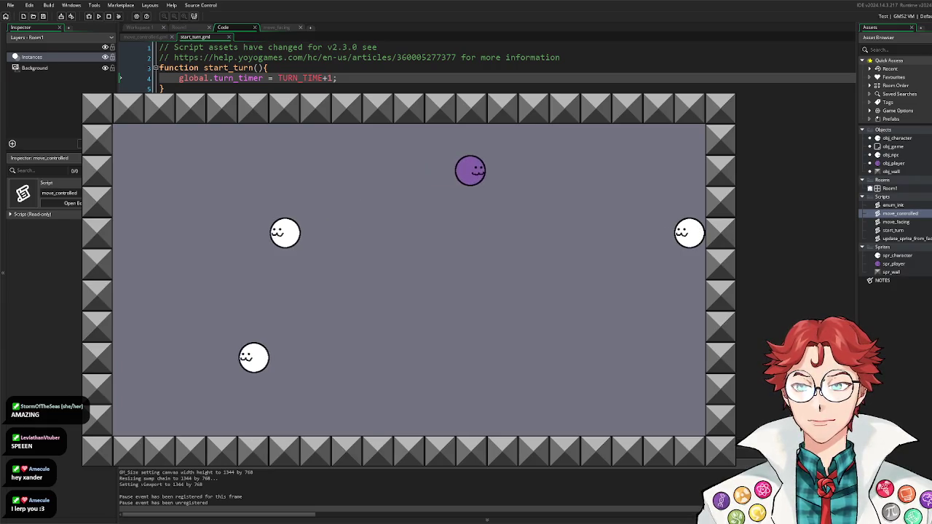
{"action": "key", "text": "Down"}
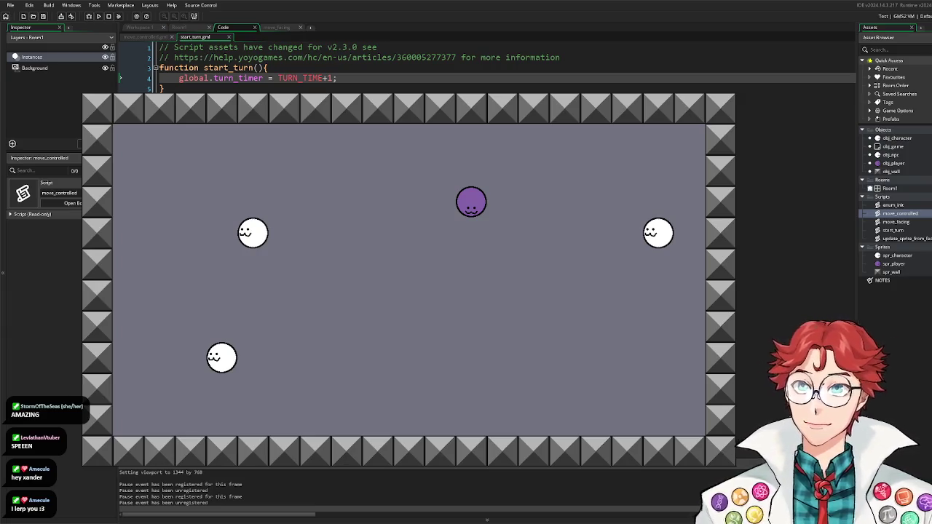
{"action": "key", "text": "Left"}
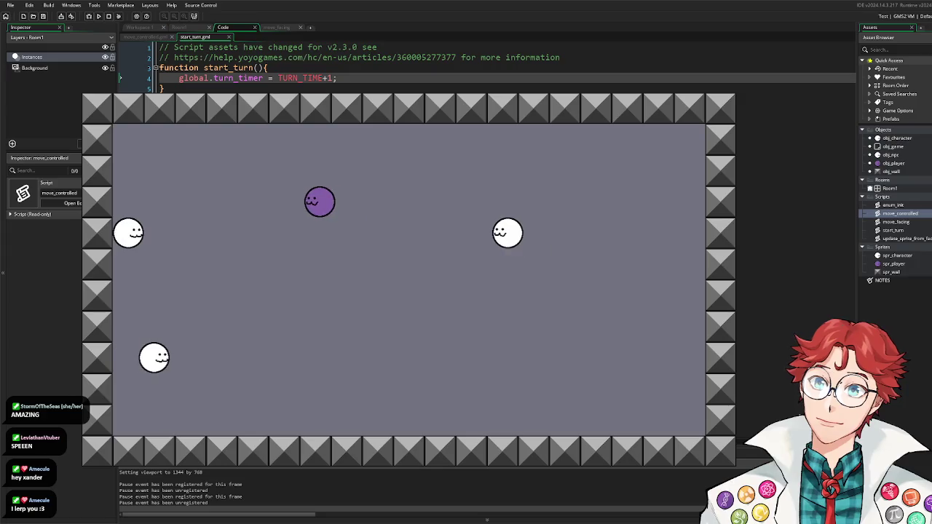
Step: Move the player right, left, down and right again, then close the test game
{"action": "key", "text": "Right"}
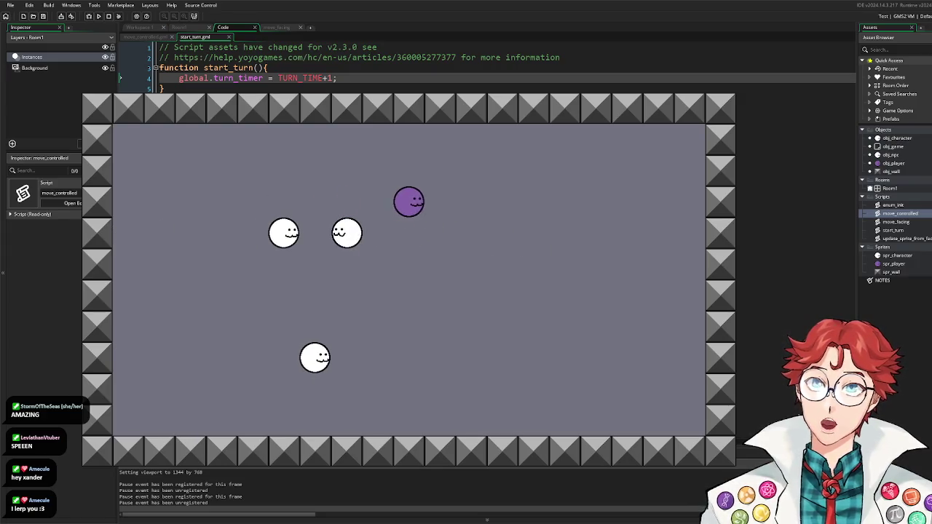
{"action": "key", "text": "Right"}
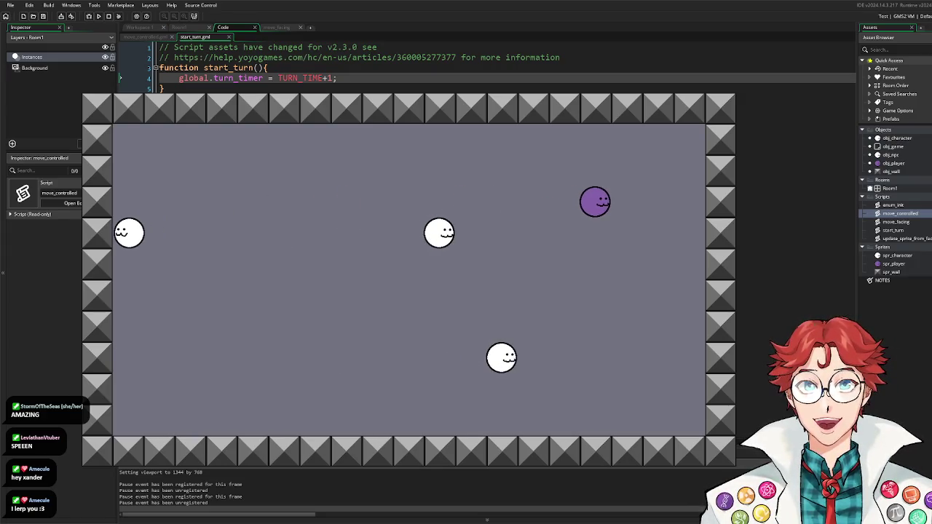
{"action": "key", "text": "Left"}
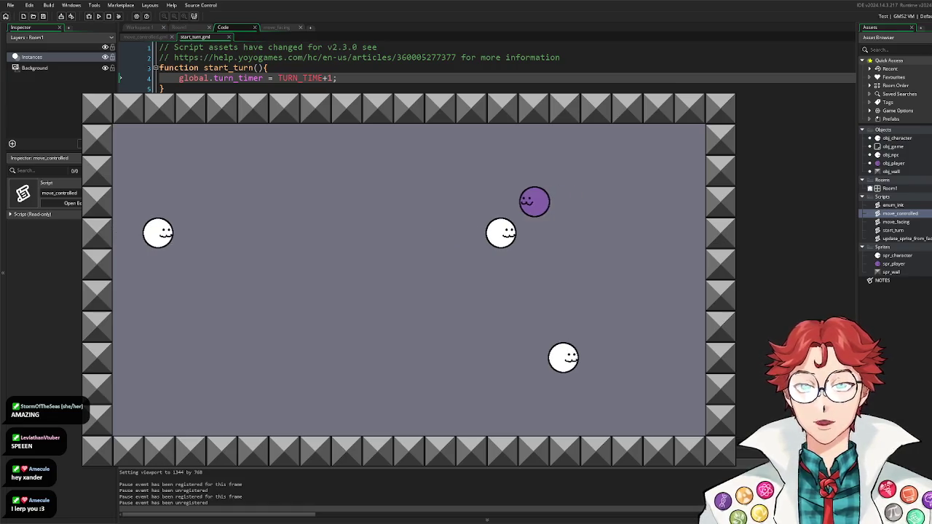
{"action": "key", "text": "Left"}
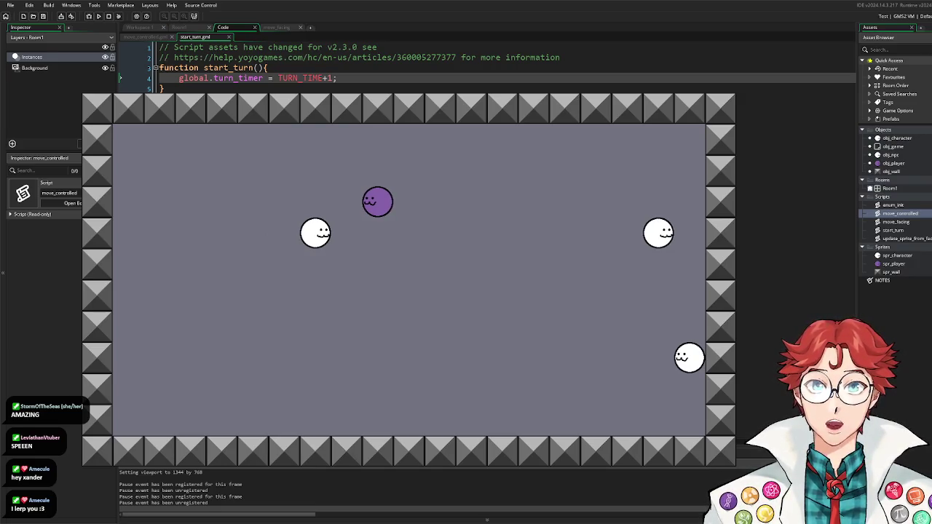
{"action": "key", "text": "Left"}
{"action": "key", "text": "Down"}
{"action": "key", "text": "Right"}
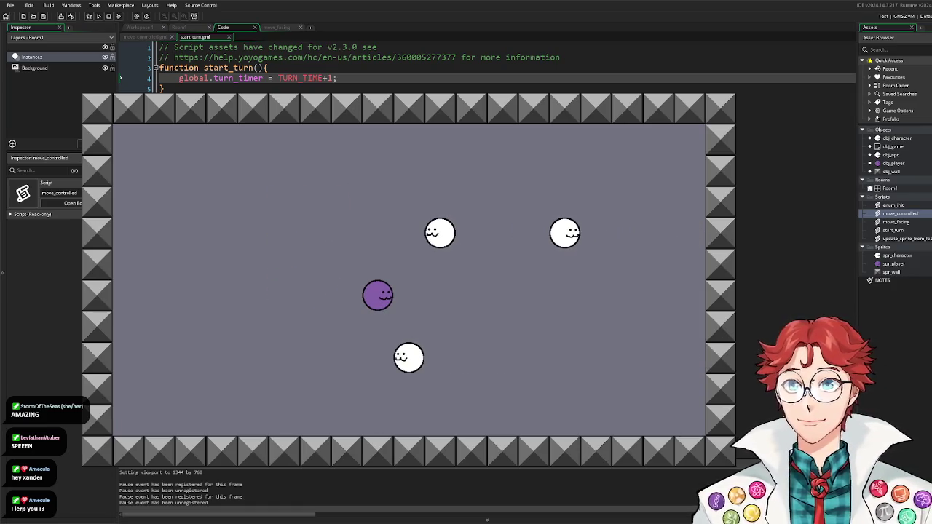
{"action": "key", "text": "Escape"}
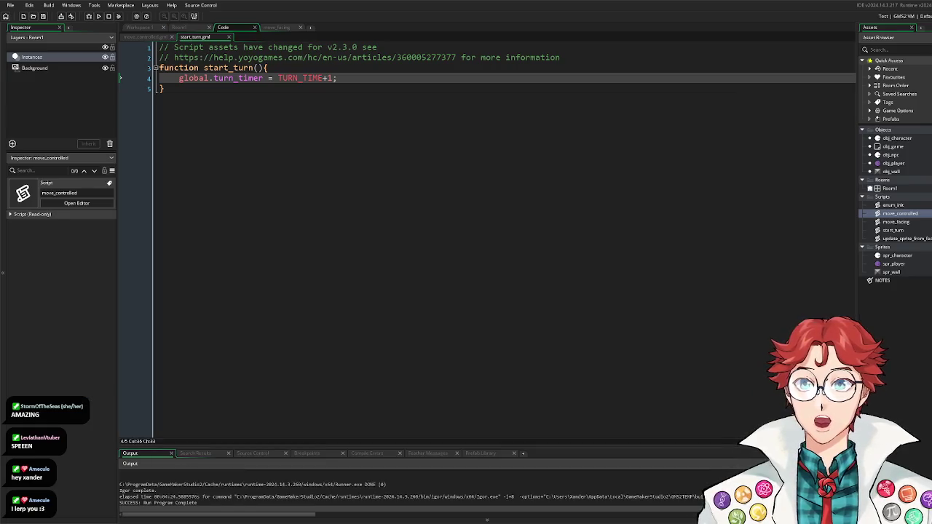
{"action": "left_click", "coordinate": [893, 147]}
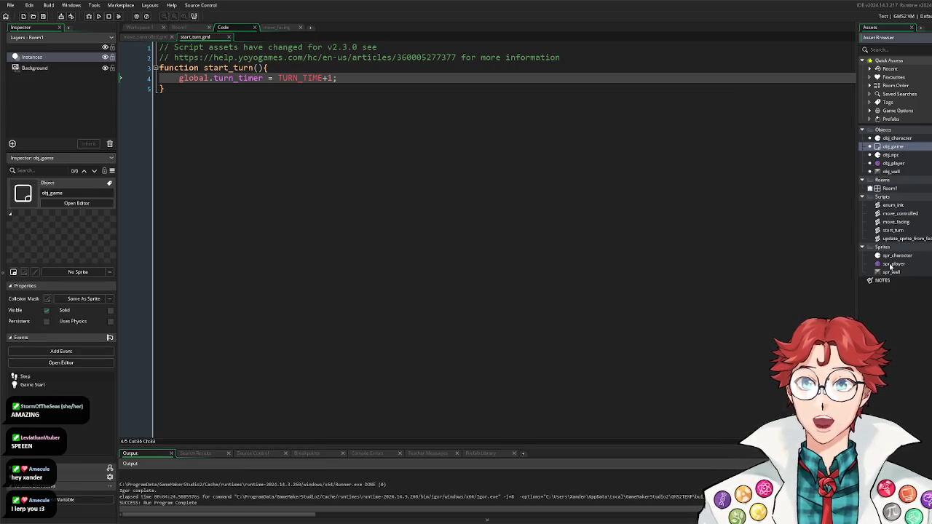
Step: Open Room1, check the obj_game instance's context menu without choosing, then open obj_npc
{"action": "double_click", "coordinate": [890, 188]}
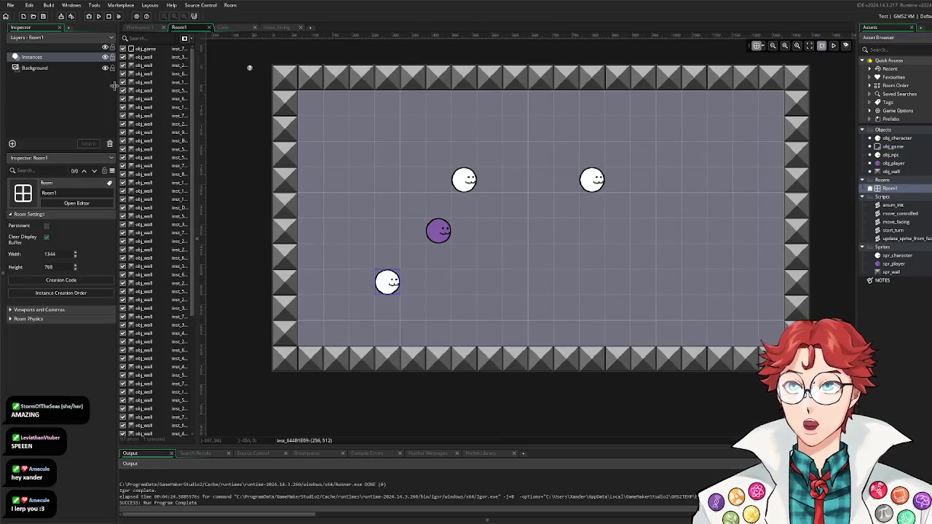
{"action": "left_click", "coordinate": [154, 48]}
{"action": "right_click", "coordinate": [152, 51]}
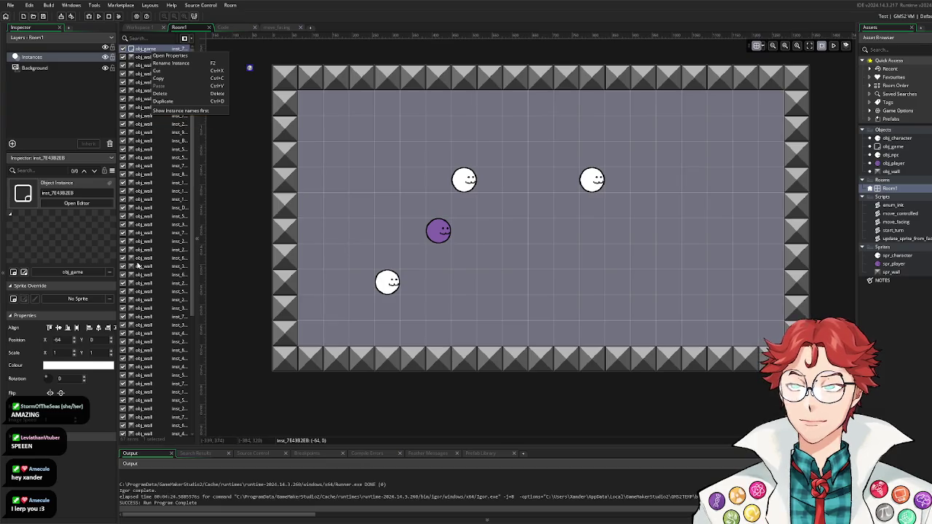
{"action": "left_click", "coordinate": [90, 400]}
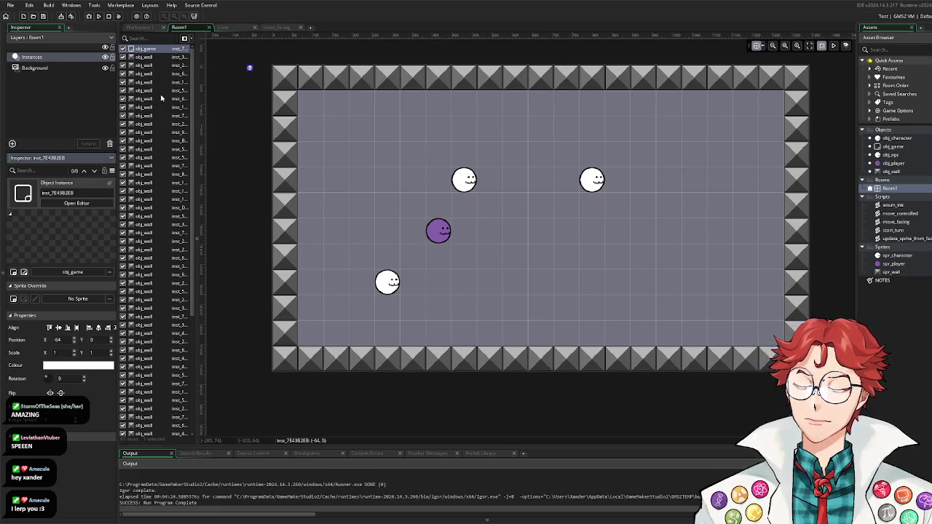
{"action": "scroll", "coordinate": [161, 98], "scroll_direction": "down", "scroll_amount": 5}
{"action": "scroll", "coordinate": [161, 98], "scroll_direction": "up", "scroll_amount": 5}
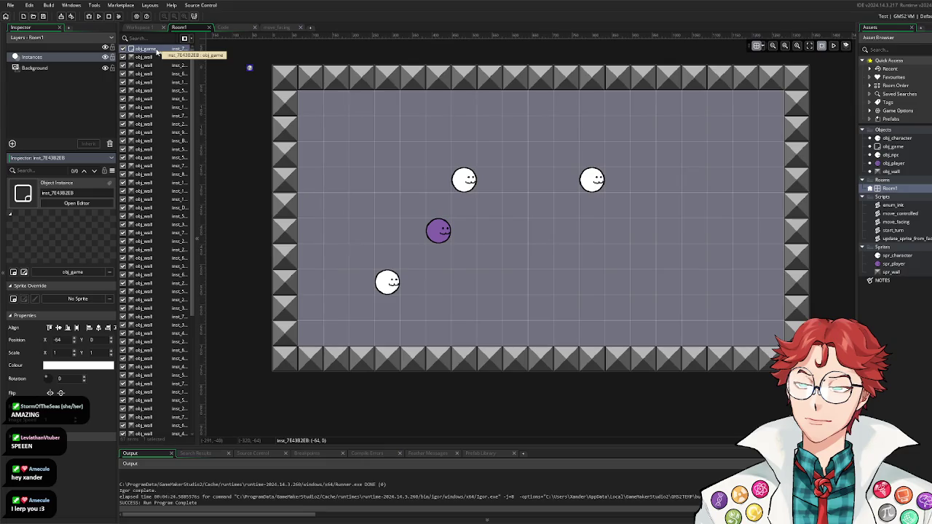
{"action": "double_click", "coordinate": [894, 155]}
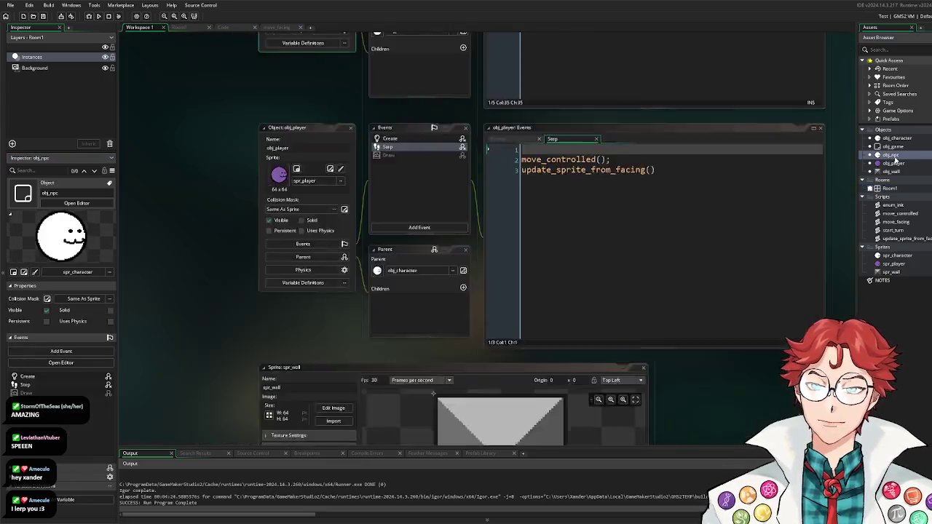
Step: Insert randomise(); as the first line of obj_npc's Create event and run the game
{"action": "left_click", "coordinate": [390, 136]}
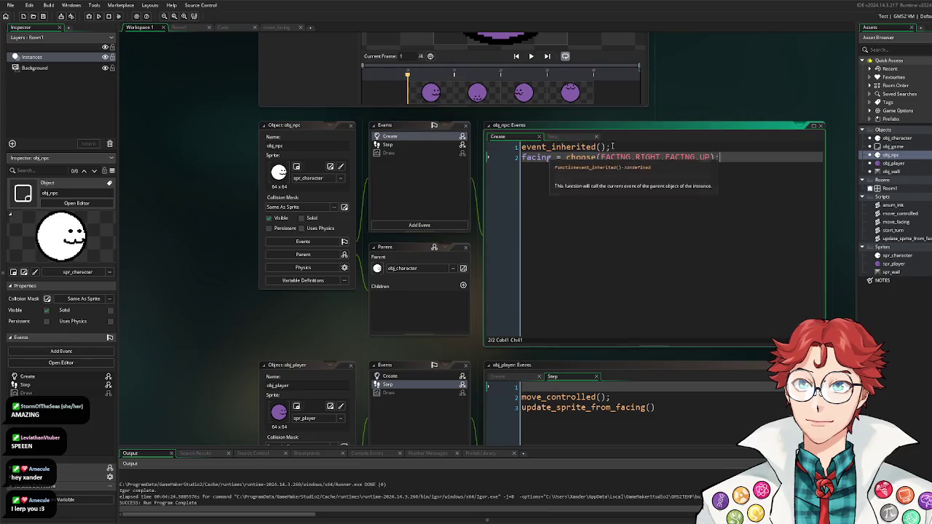
{"action": "left_click", "coordinate": [521, 146]}
{"action": "key", "text": "Return"}
{"action": "key", "text": "Up"}
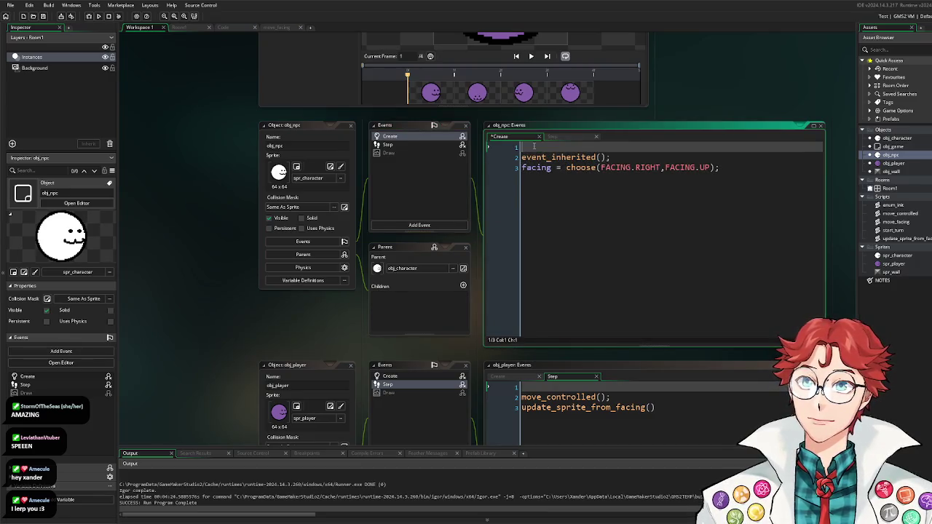
{"action": "type", "text": "random"}
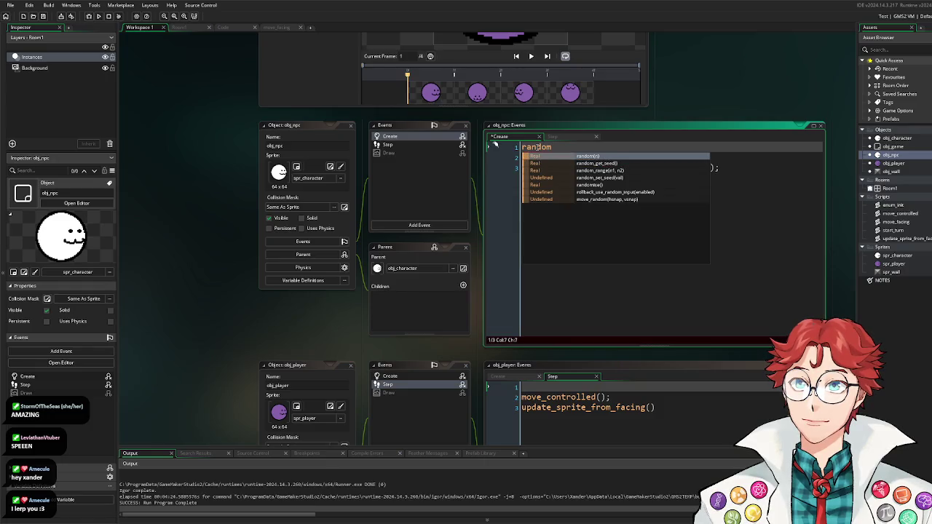
{"action": "type", "text": "ise();"}
{"action": "key", "text": "F5"}
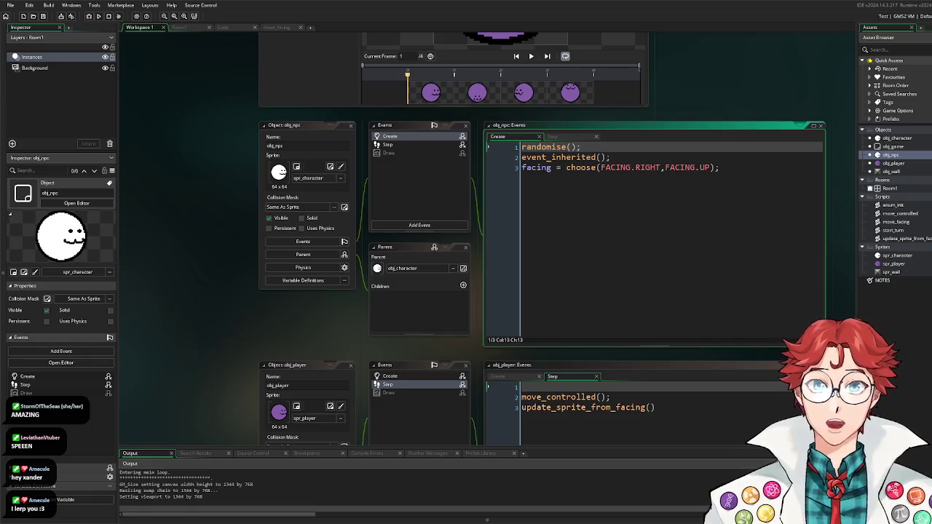
{"action": "key", "text": "Right"}
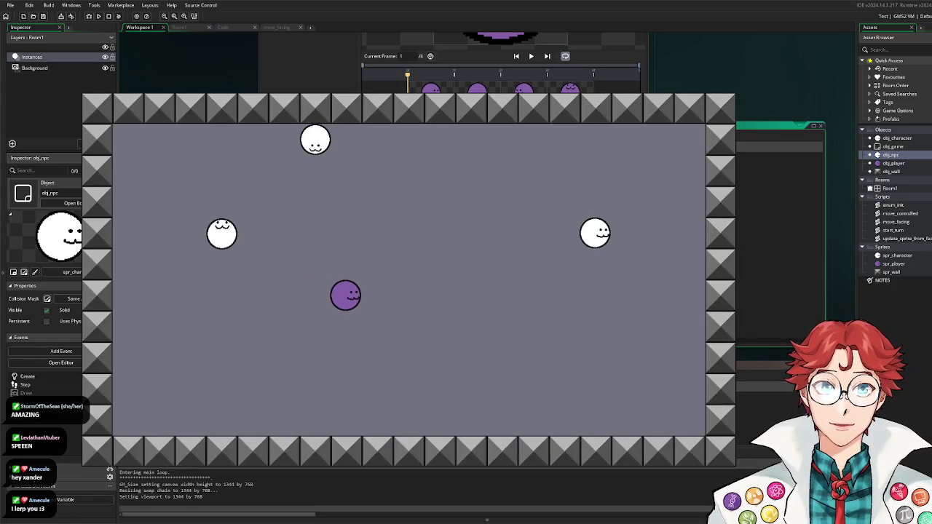
Step: Move the purple player up, left, down and right around the room, then close the game
{"action": "key", "text": "Up"}
{"action": "key", "text": "Left"}
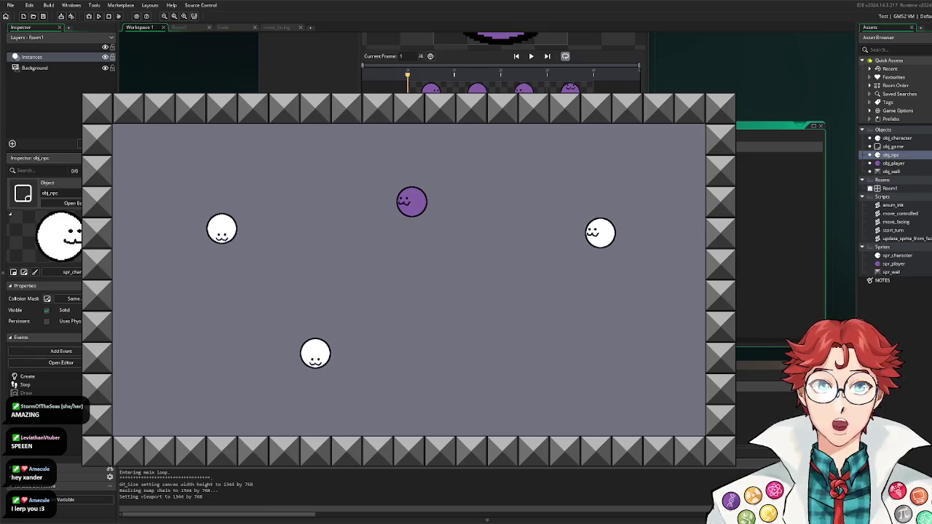
{"action": "key", "text": "Down"}
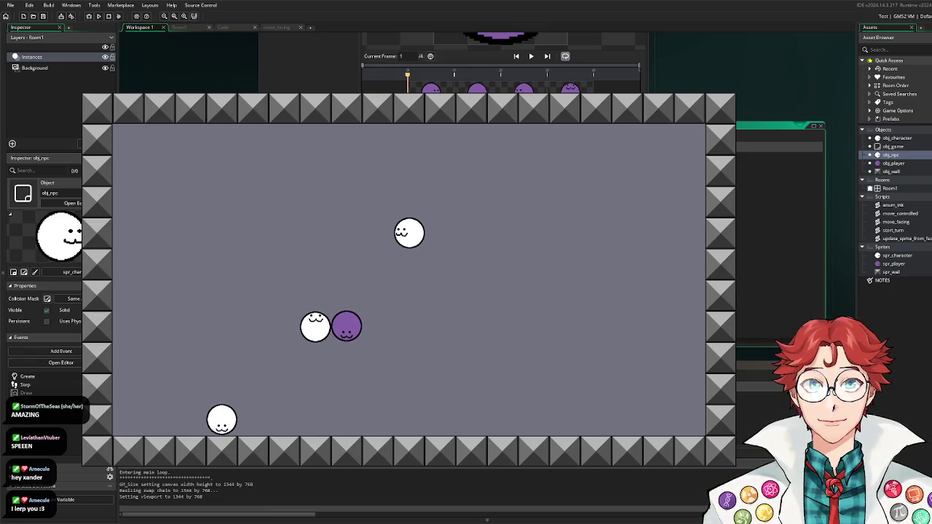
{"action": "key", "text": "Right"}
{"action": "key", "text": "Up"}
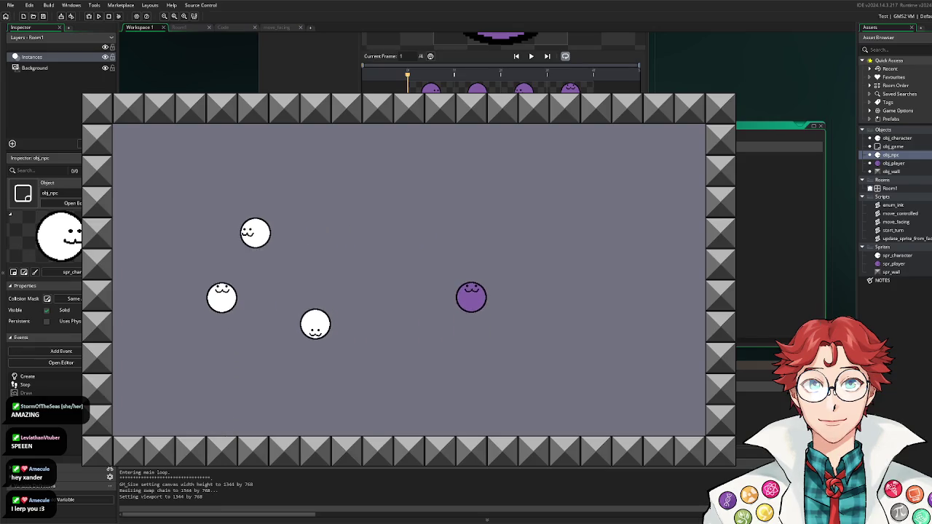
{"action": "key", "text": "Left"}
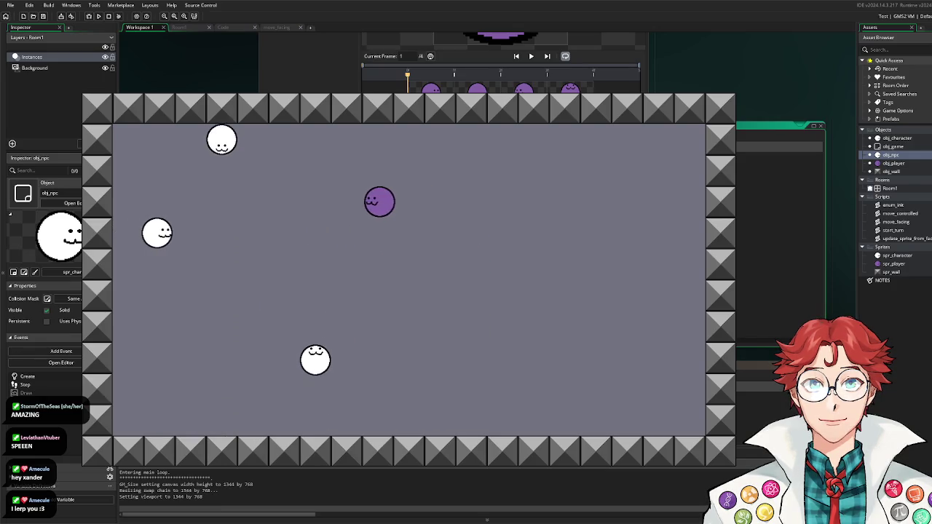
{"action": "key", "text": "Down"}
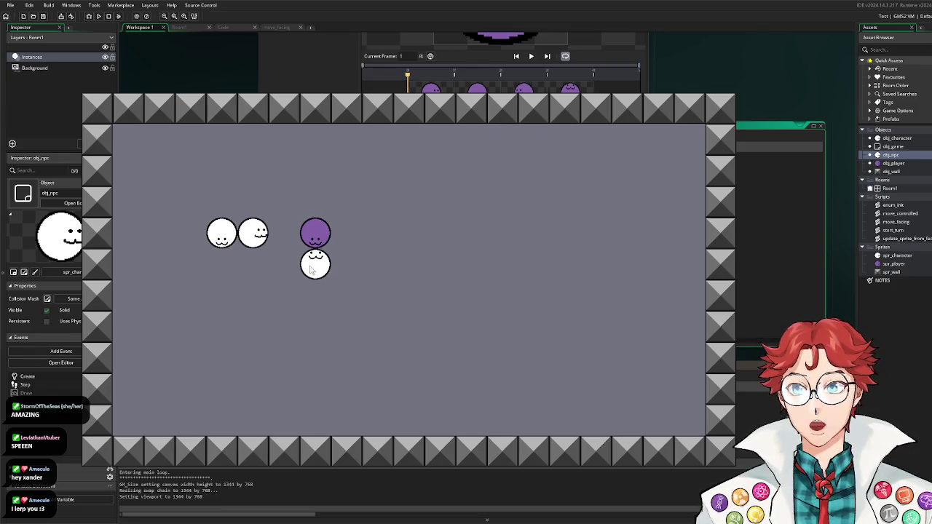
{"action": "key", "text": "Left"}
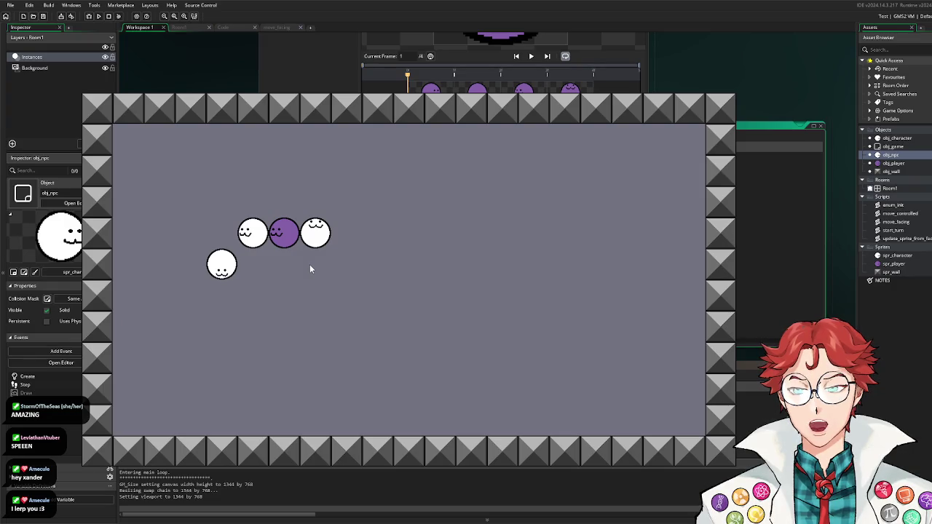
{"action": "key", "text": "Down"}
{"action": "key", "text": "Right"}
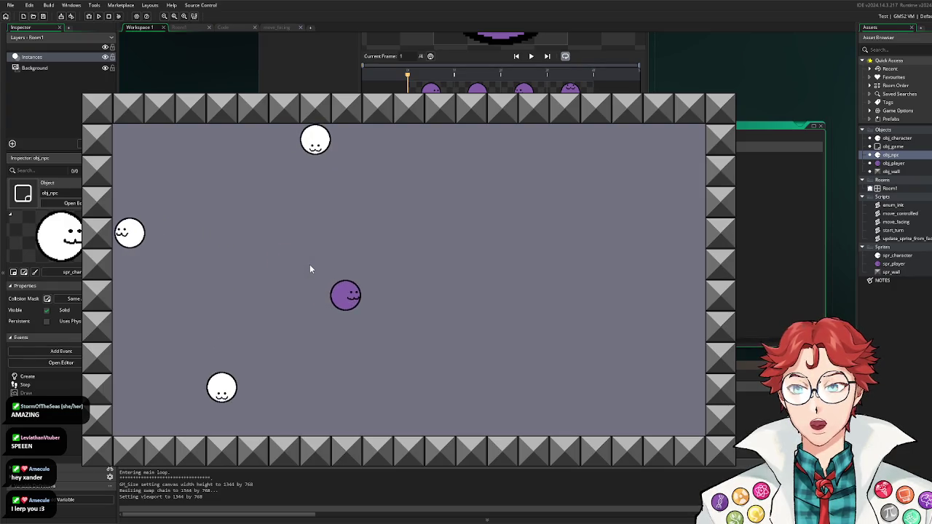
{"action": "key", "text": "Right"}
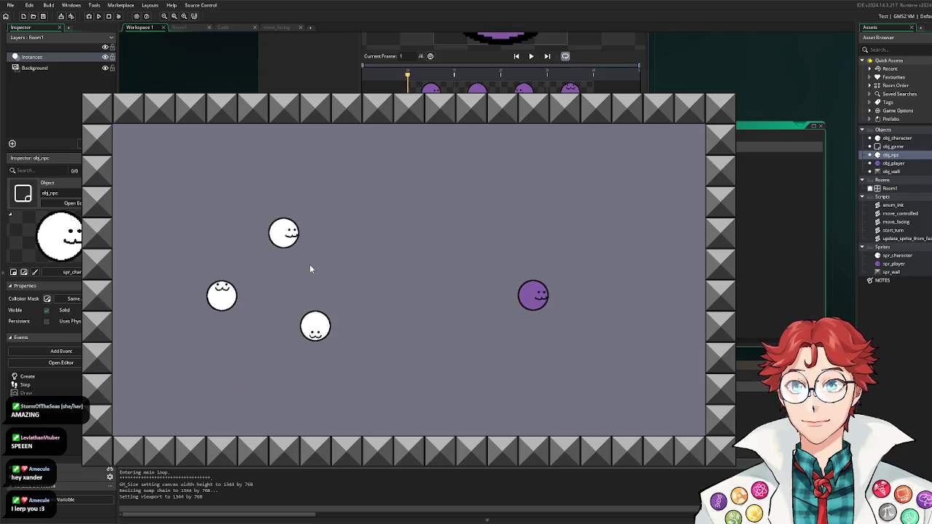
{"action": "key", "text": "Up"}
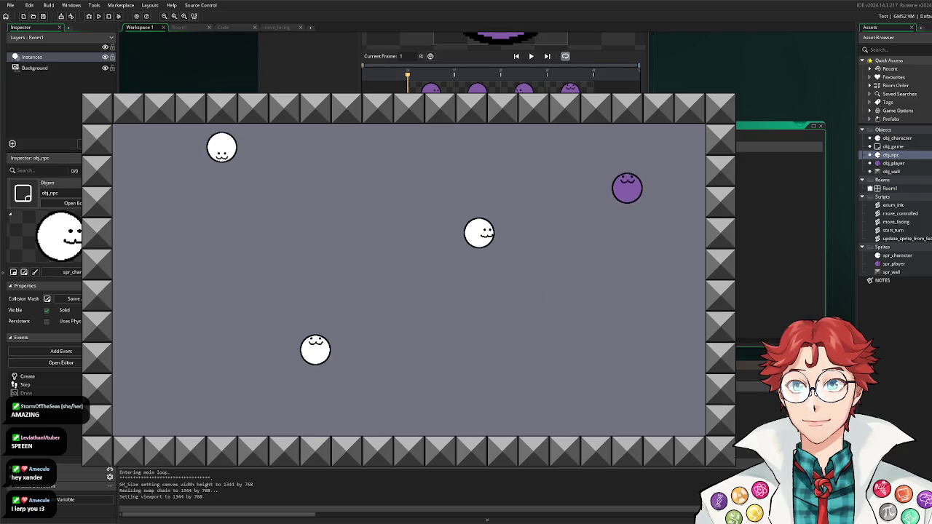
{"action": "key", "text": "Left"}
{"action": "key", "text": "Down"}
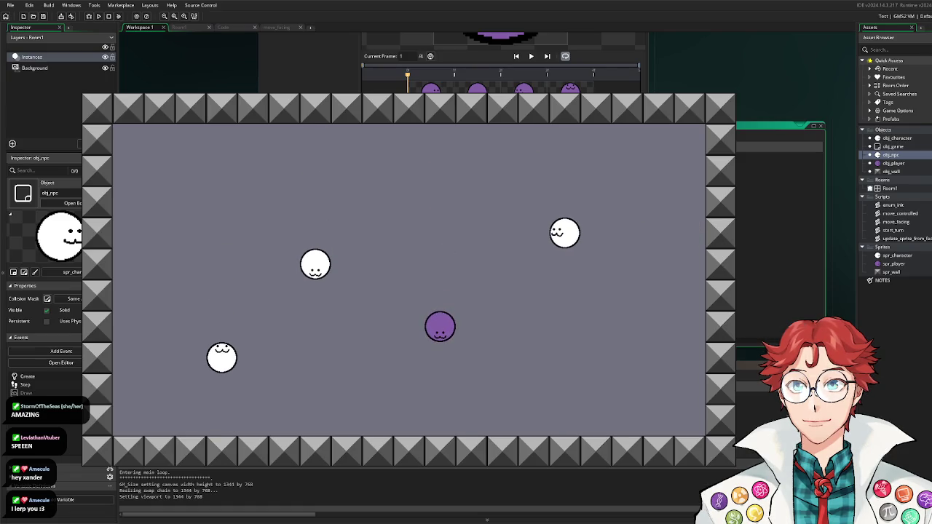
{"action": "key", "text": "Escape"}
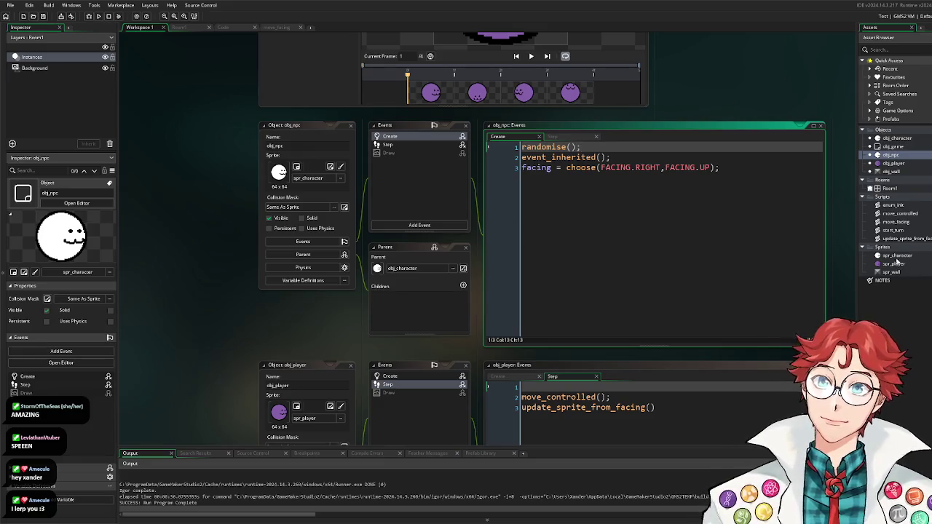
Step: Add 'var move_input_skip = 5;' as a new line 10 in the move_controlled script
{"action": "double_click", "coordinate": [910, 213]}
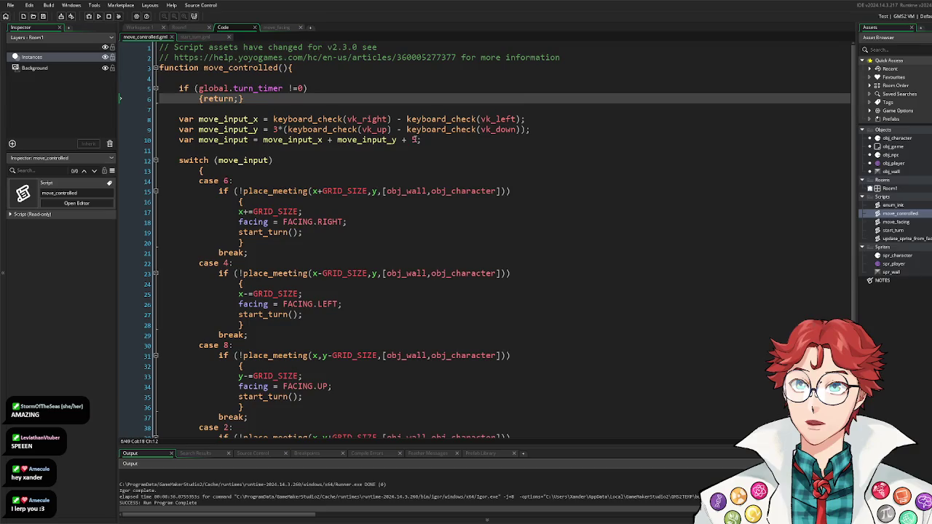
{"action": "left_click", "coordinate": [573, 129]}
{"action": "key", "text": "Return"}
{"action": "type", "text": "var move_input_"}
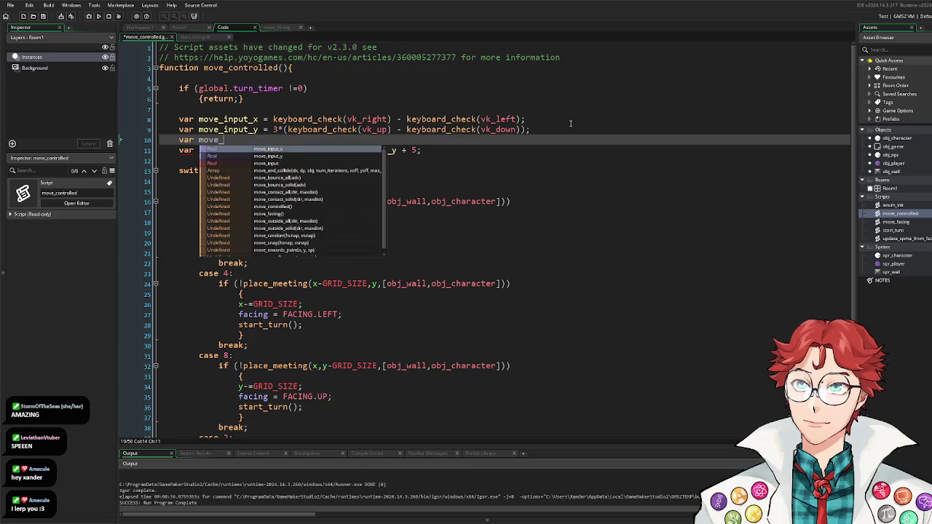
{"action": "type", "text": "skip"}
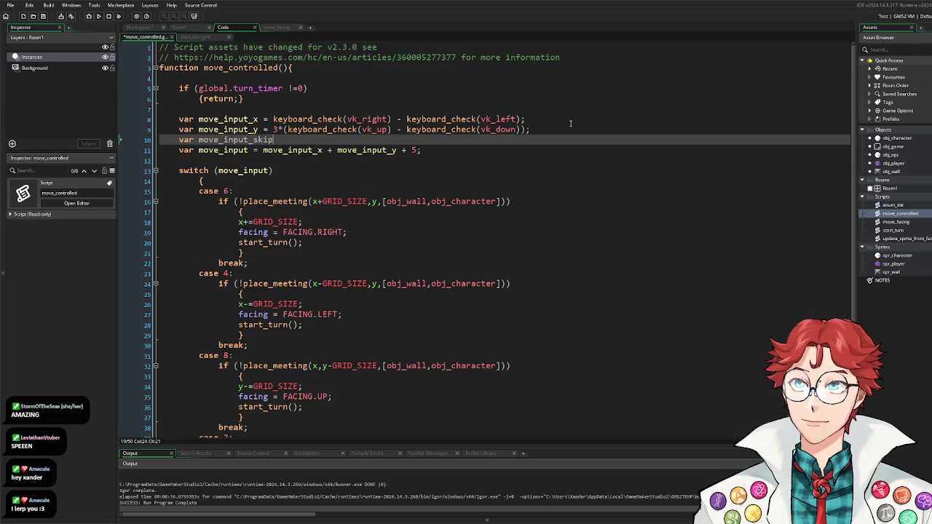
{"action": "type", "text": " = 5;"}
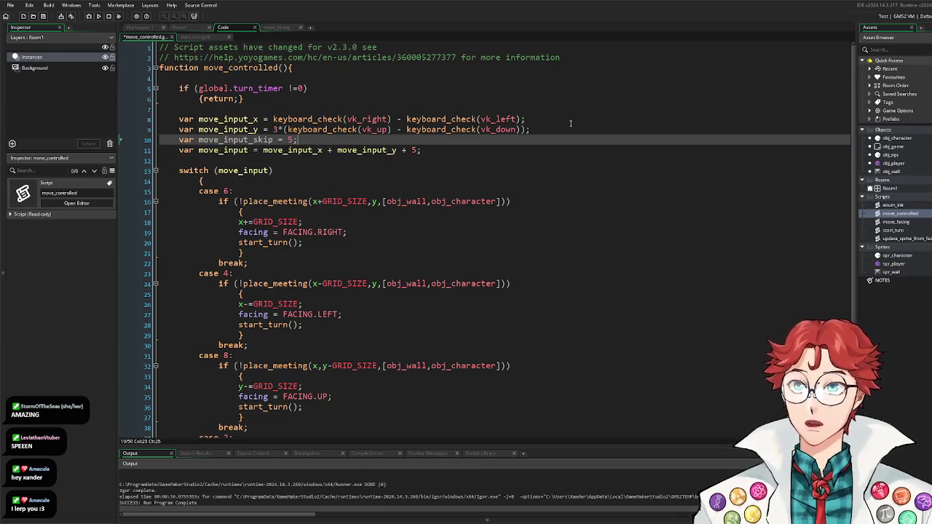
Step: Replace the constant 5 in the move_input sum with move_input_skip
{"action": "left_click", "coordinate": [416, 151]}
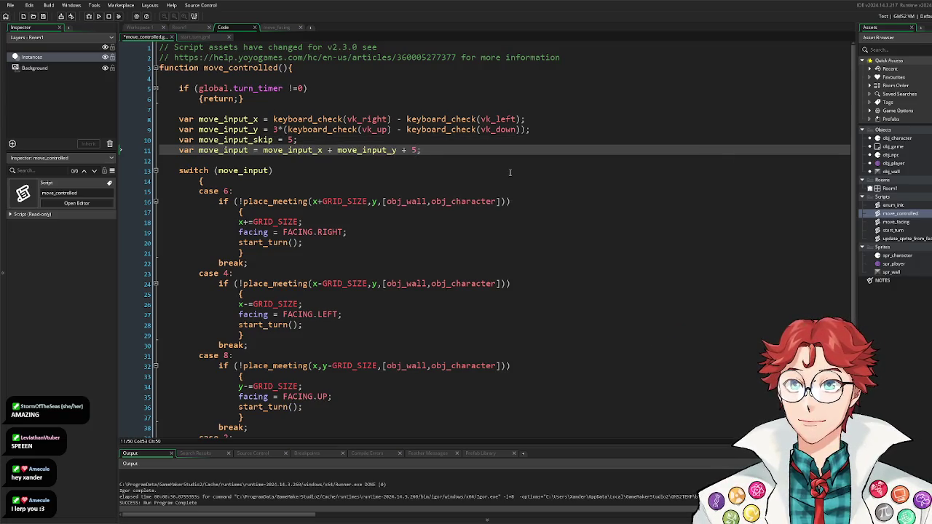
{"action": "key", "text": "BackSpace"}
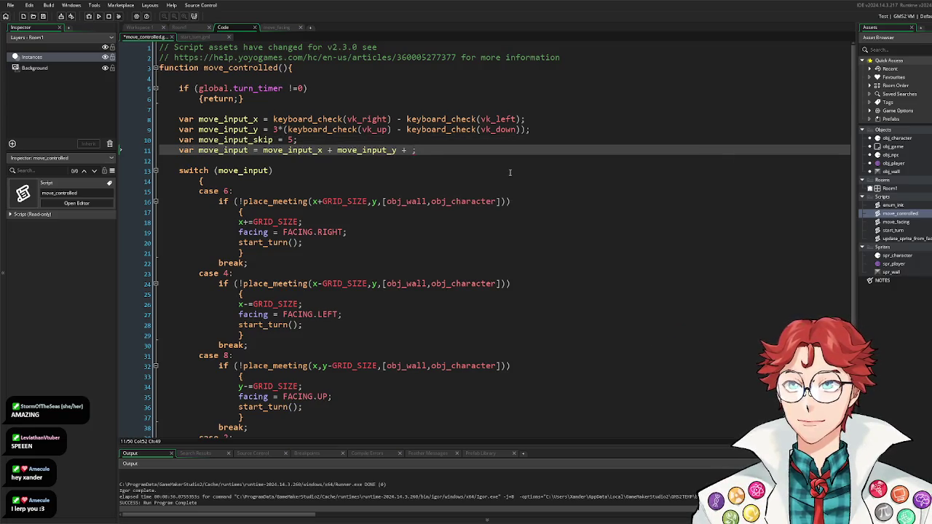
{"action": "type", "text": "move_inpu"}
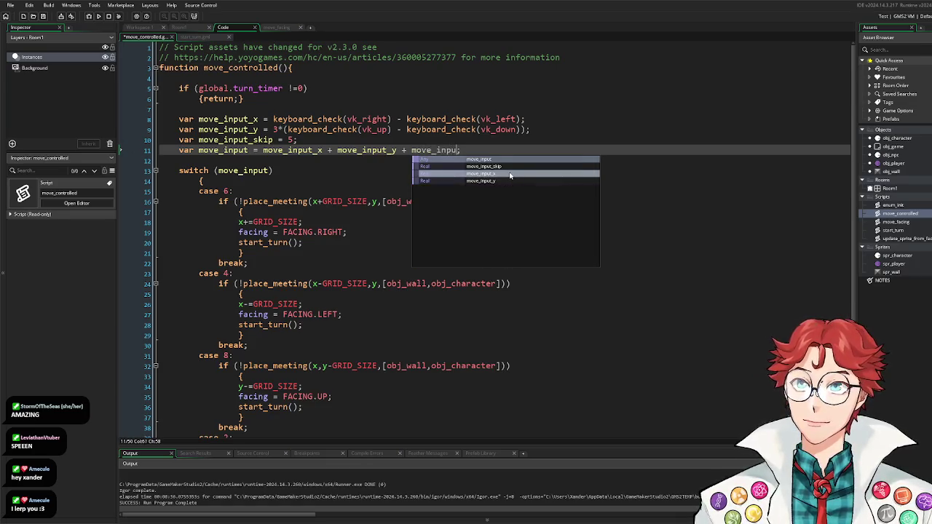
{"action": "type", "text": "t_s"}
{"action": "key", "text": "Return"}
{"action": "scroll", "coordinate": [267, 189], "scroll_direction": "down", "scroll_amount": 2}
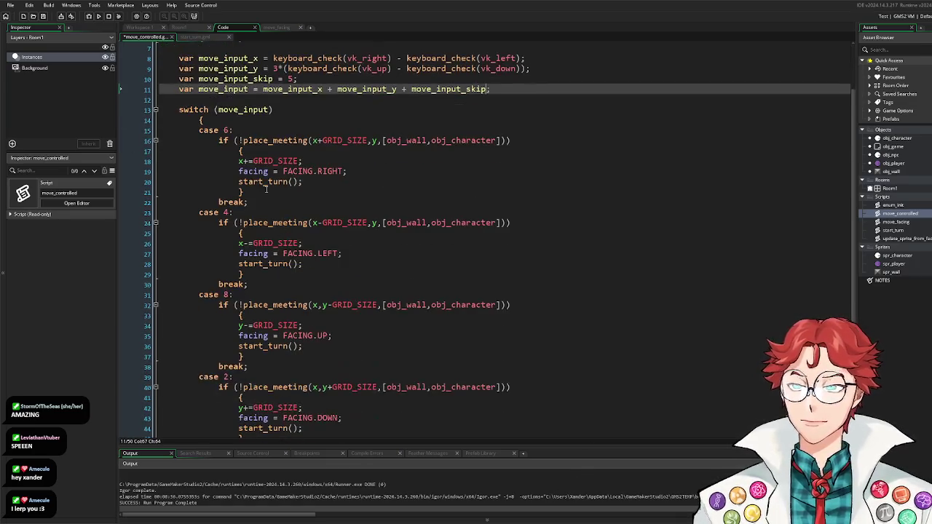
{"action": "left_click_drag", "start_coordinate": [251, 193], "coordinate": [197, 129]}
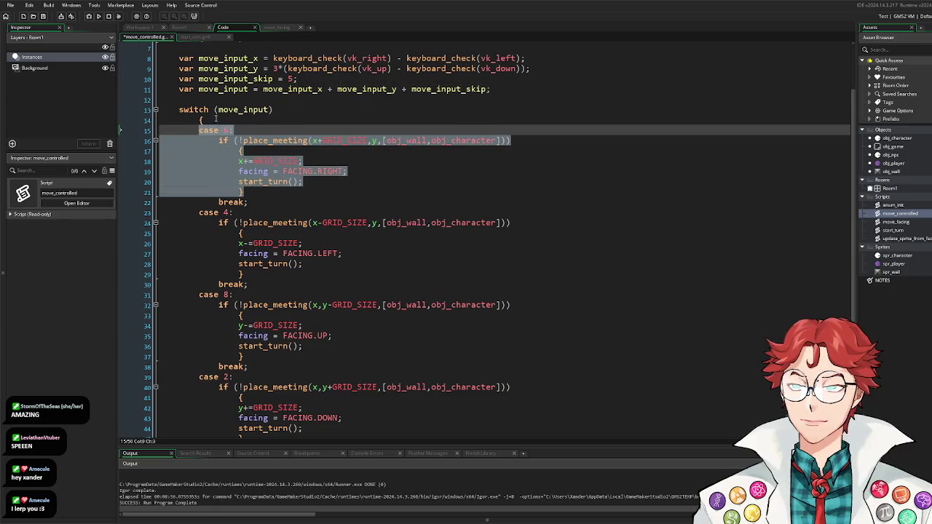
Step: Duplicate the case 6 block above itself and relabel the copy as case 5
{"action": "key", "text": "ctrl+c"}
{"action": "key", "text": "Left"}
{"action": "key", "text": "Return"}
{"action": "key", "text": "Up"}
{"action": "key", "text": "ctrl+v"}
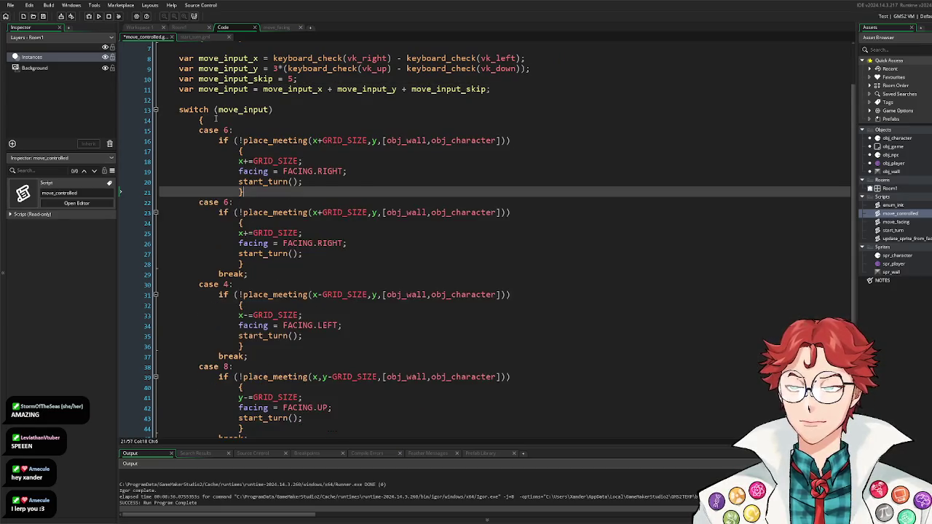
{"action": "double_click", "coordinate": [223, 131]}
{"action": "type", "text": "5"}
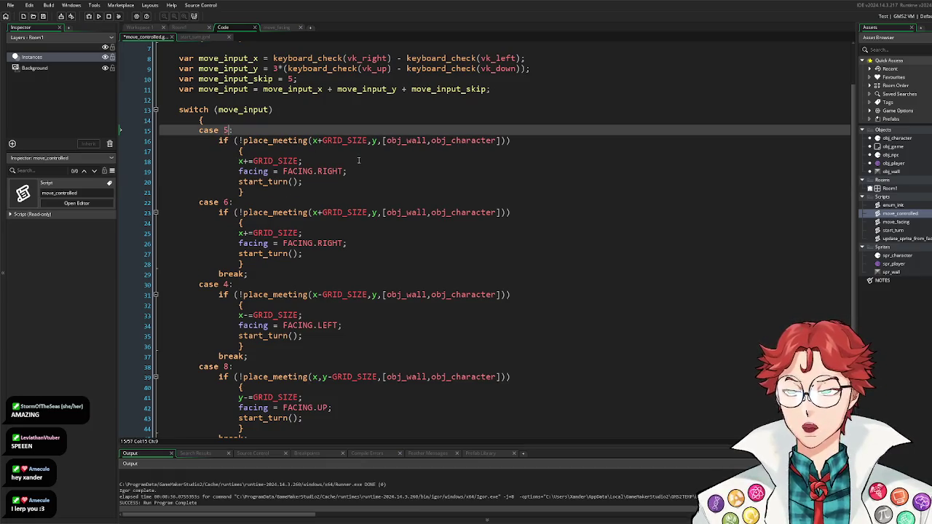
Step: Strip the wall check, its braces and the movement code out of case 5
{"action": "left_click", "coordinate": [509, 140]}
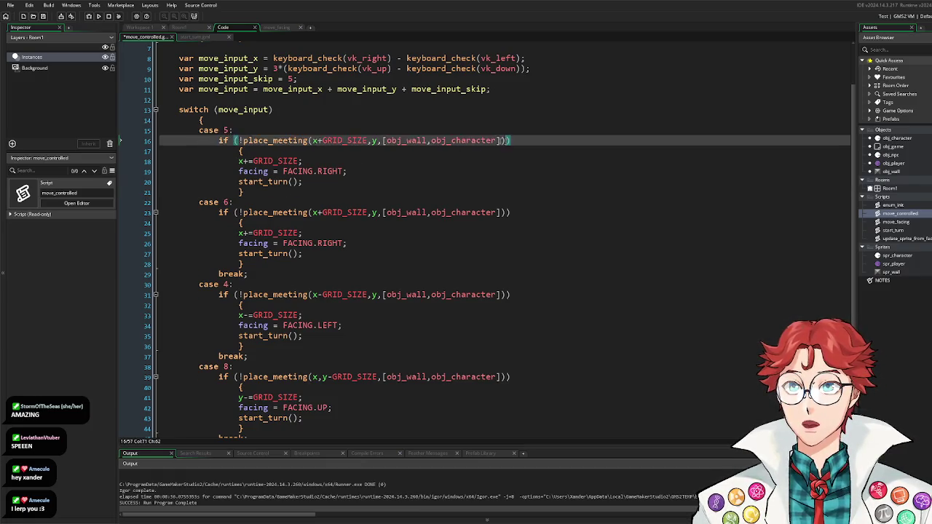
{"action": "left_click_drag", "start_coordinate": [245, 151], "coordinate": [204, 141]}
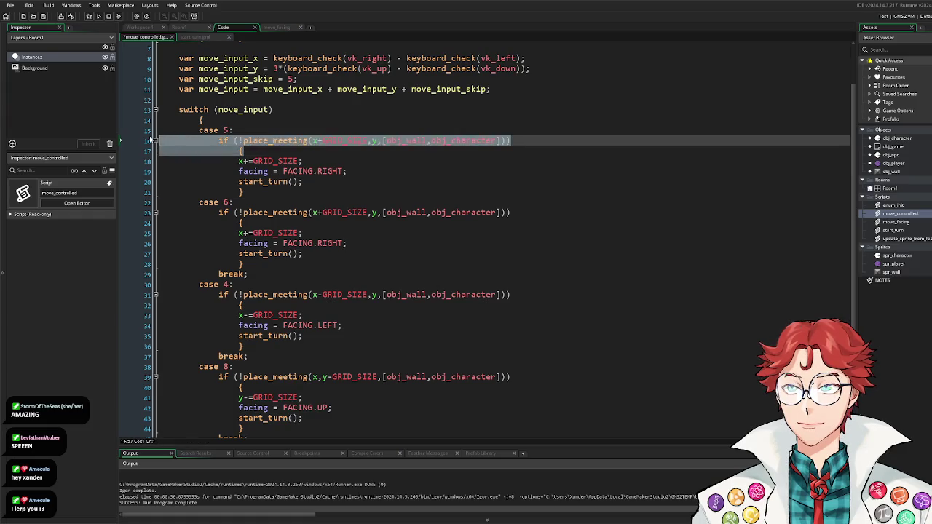
{"action": "key", "text": "BackSpace"}
{"action": "left_click", "coordinate": [253, 182]}
{"action": "key", "text": "BackSpace"}
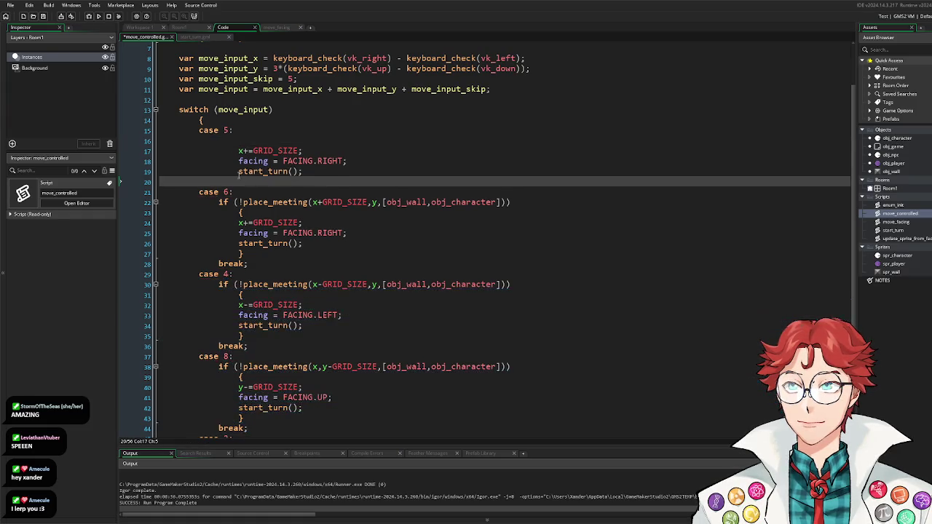
{"action": "left_click_drag", "start_coordinate": [352, 161], "coordinate": [130, 140]}
{"action": "key", "text": "BackSpace"}
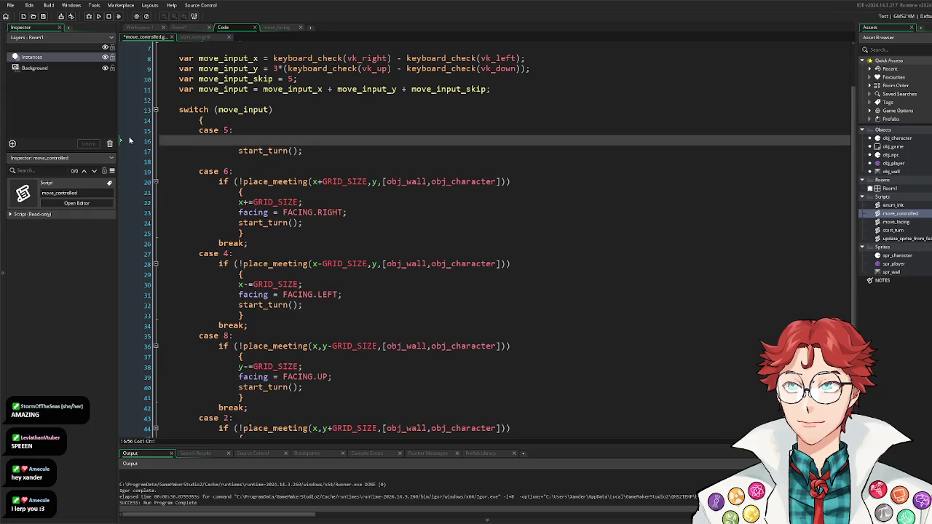
Step: Dedent start_turn() in case 5, add break; after it, remove stray empty lines, and save
{"action": "left_click", "coordinate": [291, 151]}
{"action": "key", "text": "shift+Tab"}
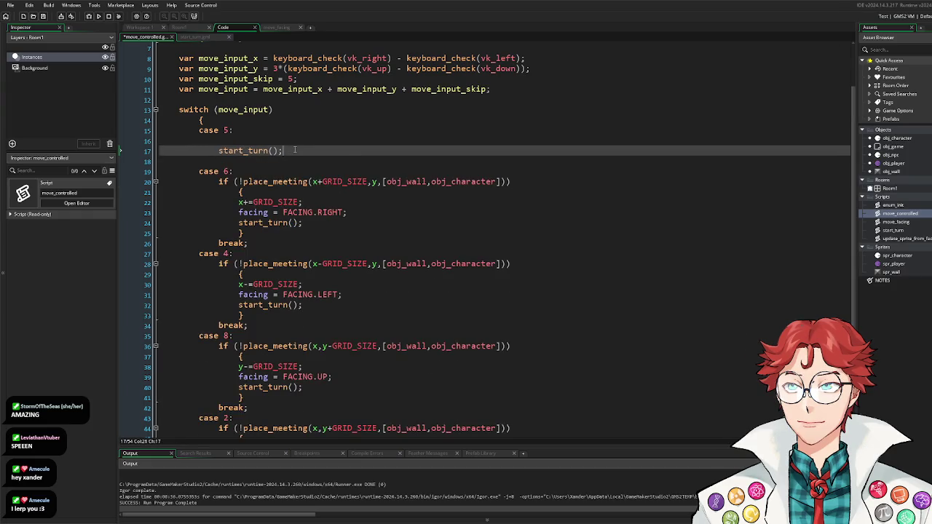
{"action": "key", "text": "Return"}
{"action": "type", "text": "break;"}
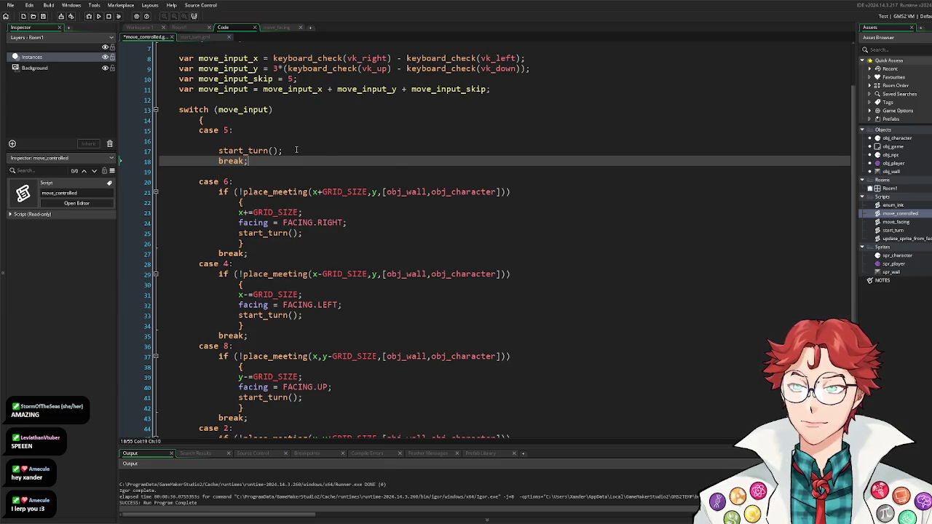
{"action": "left_click", "coordinate": [212, 143]}
{"action": "key", "text": "BackSpace"}
{"action": "left_click", "coordinate": [247, 160]}
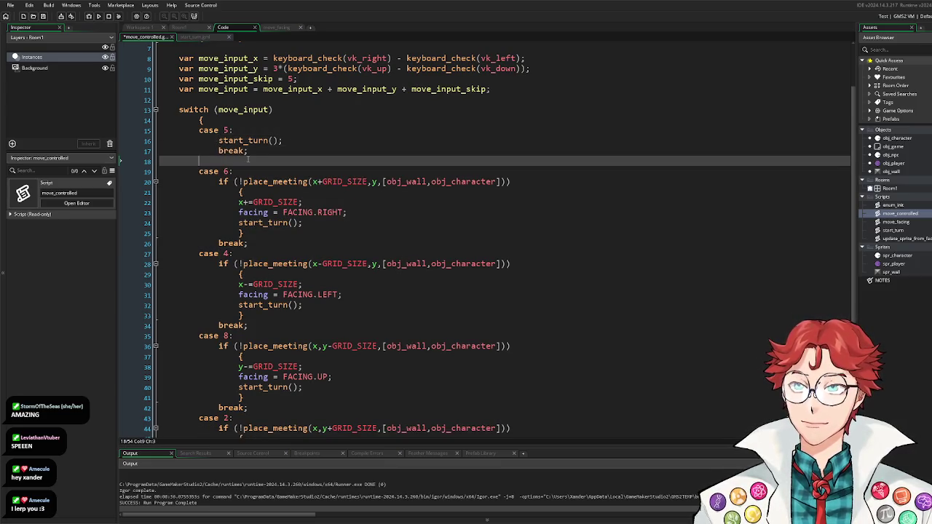
{"action": "key", "text": "BackSpace"}
{"action": "key", "text": "ctrl+s"}
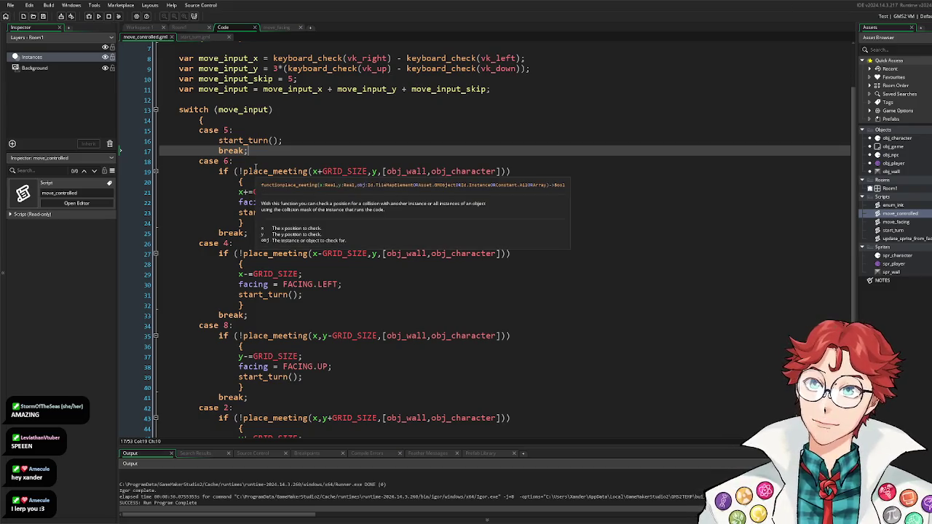
Step: Add blank lines after the breaks of cases 5, 6, 4, 8 and 2, then save
{"action": "key", "text": "Return"}
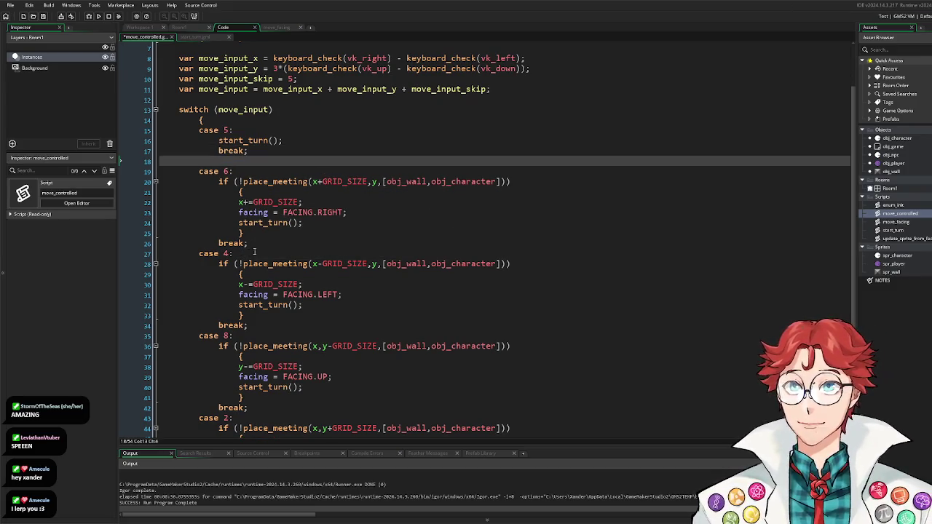
{"action": "left_click", "coordinate": [263, 245]}
{"action": "key", "text": "Return"}
{"action": "left_click", "coordinate": [271, 338]}
{"action": "key", "text": "Return"}
{"action": "scroll", "coordinate": [271, 339], "scroll_direction": "down", "scroll_amount": 2}
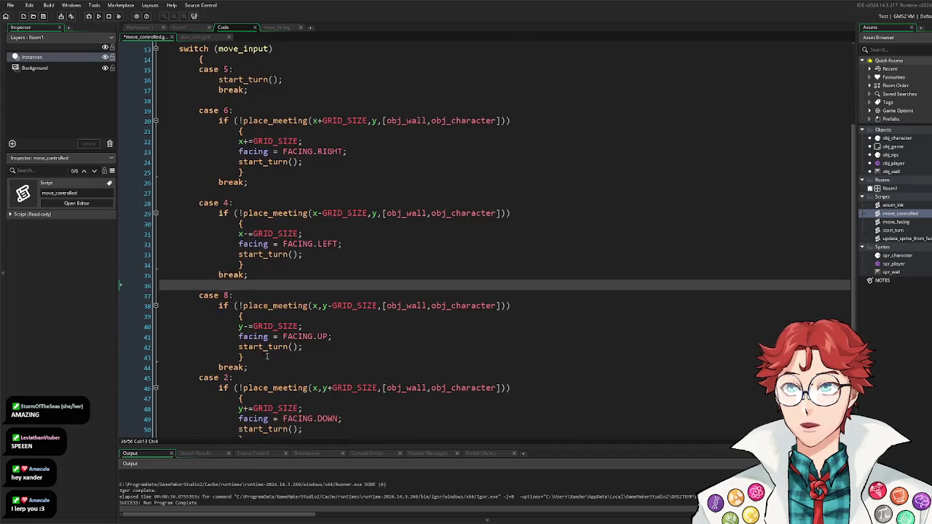
{"action": "left_click", "coordinate": [267, 371]}
{"action": "key", "text": "Return"}
{"action": "scroll", "coordinate": [266, 372], "scroll_direction": "down", "scroll_amount": 3}
{"action": "left_click", "coordinate": [269, 370]}
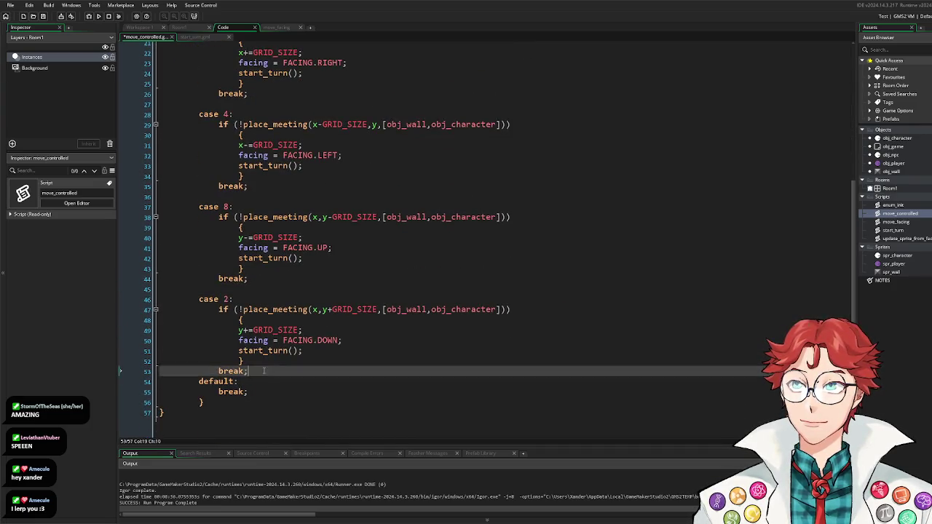
{"action": "key", "text": "Return"}
{"action": "scroll", "coordinate": [271, 367], "scroll_direction": "up", "scroll_amount": 2}
{"action": "scroll", "coordinate": [270, 367], "scroll_direction": "up", "scroll_amount": 5}
{"action": "key", "text": "ctrl+s"}
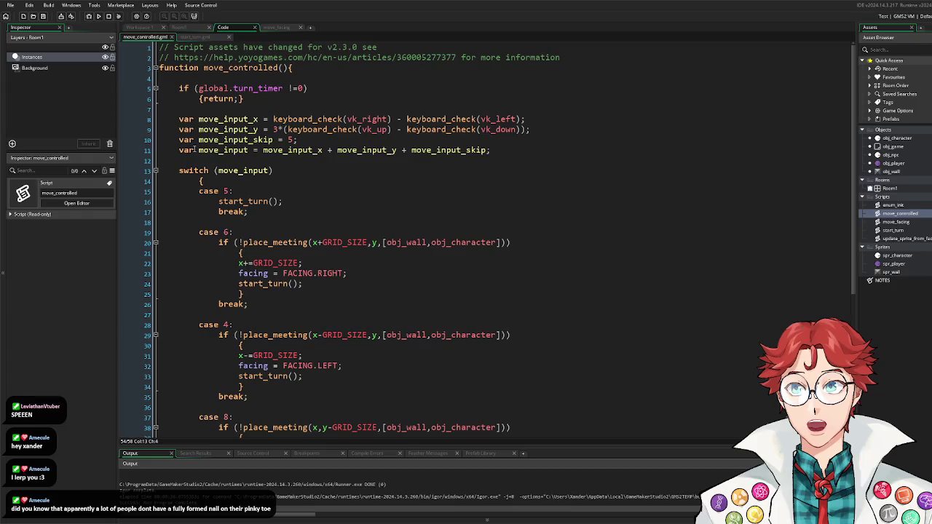
Step: Launch a test run and make line 10 read move_input_skip = 5 * keyboard_check(vk_space)
{"action": "left_click_drag", "start_coordinate": [199, 150], "coordinate": [502, 148]}
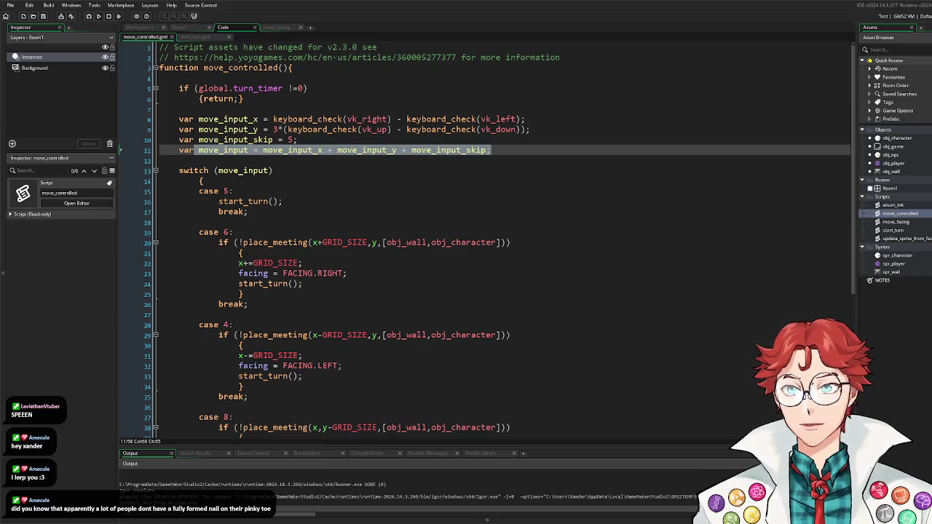
{"action": "left_click", "coordinate": [98, 16]}
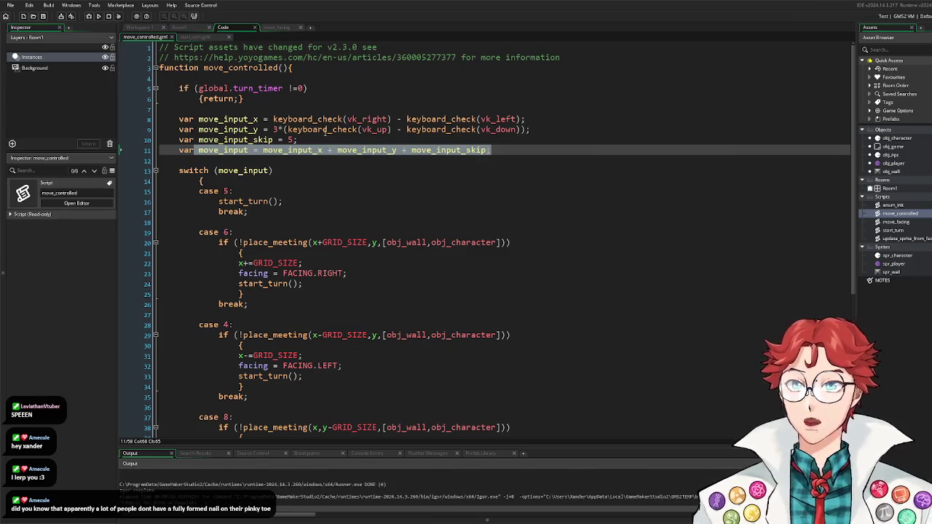
{"action": "left_click", "coordinate": [288, 139]}
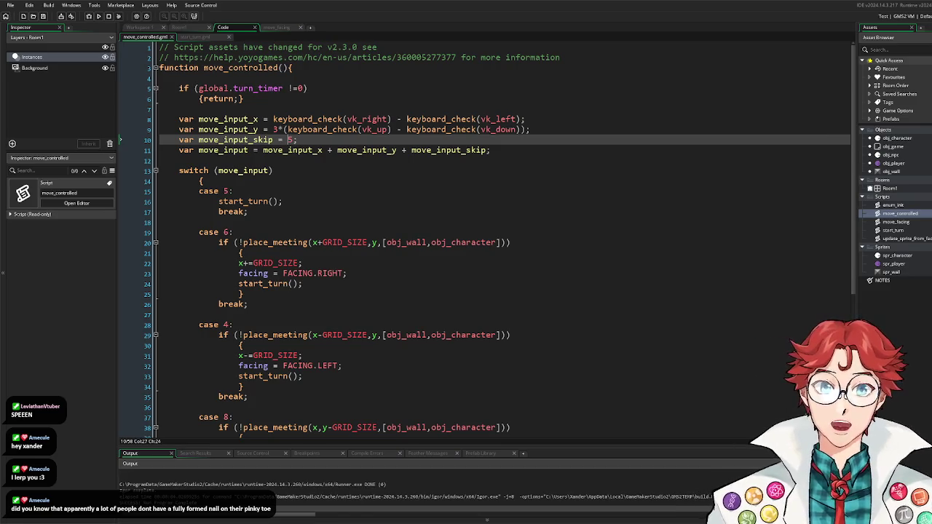
{"action": "key", "text": "Right"}
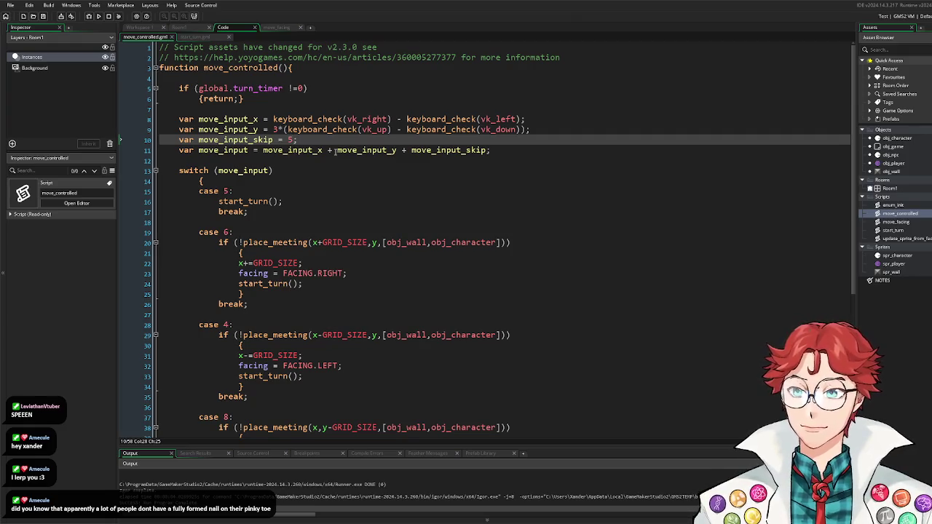
{"action": "type", "text": "* keyboard"}
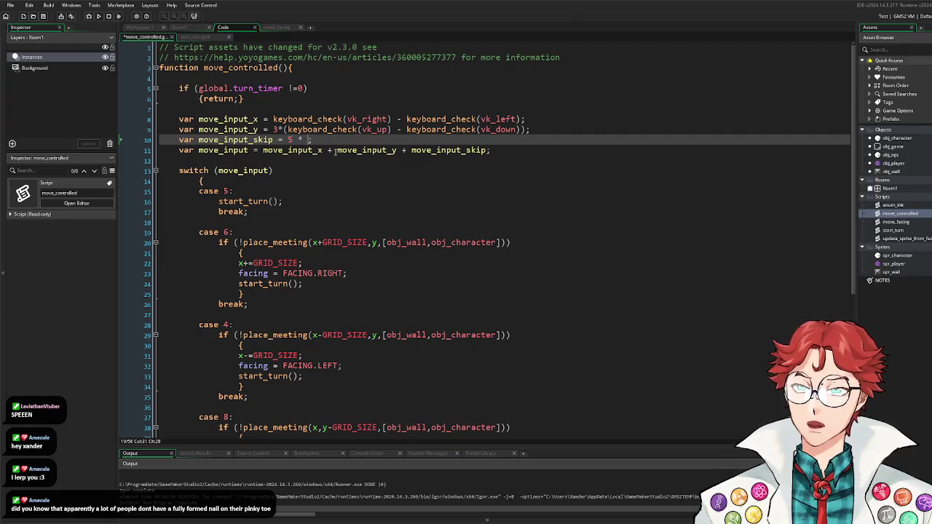
{"action": "type", "text": "_check(vk_"}
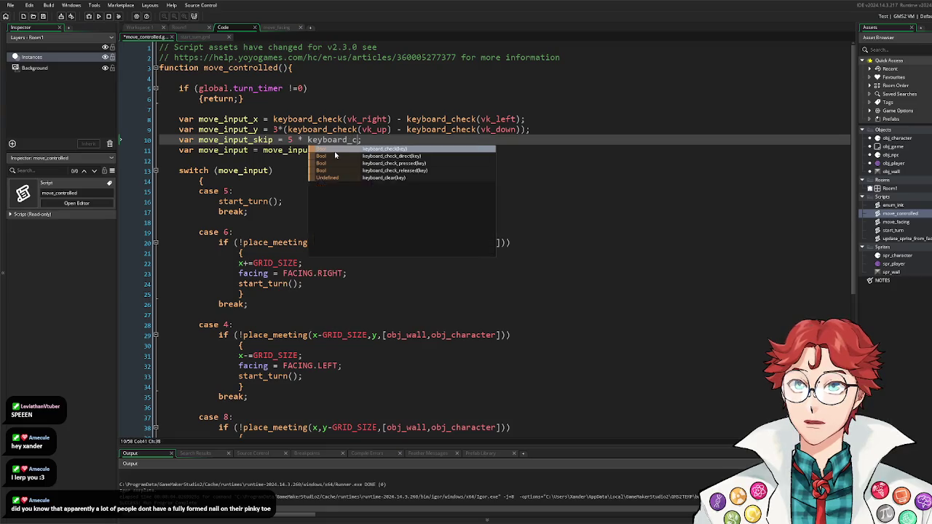
{"action": "type", "text": "space)"}
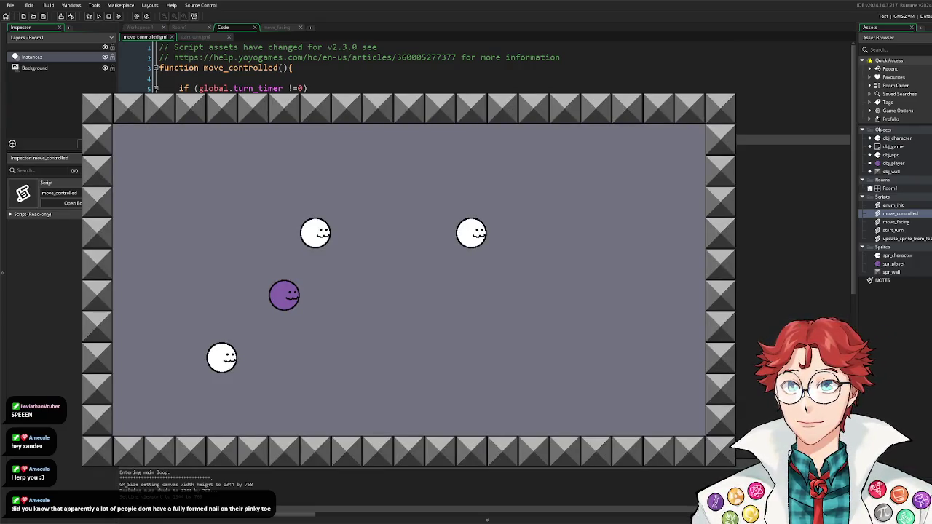
Step: Move the player down, left and left, watching the NPCs step along, then close the game
{"action": "key", "text": "Down"}
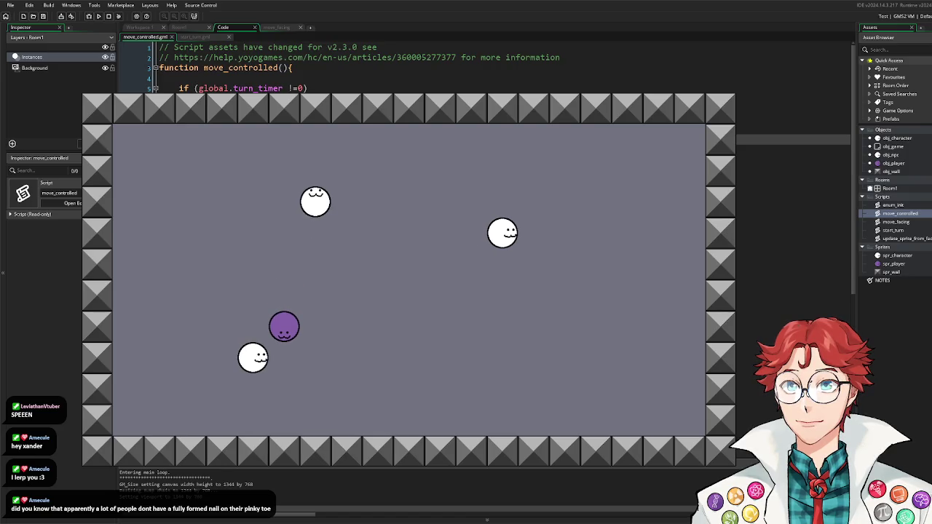
{"action": "key", "text": "Left"}
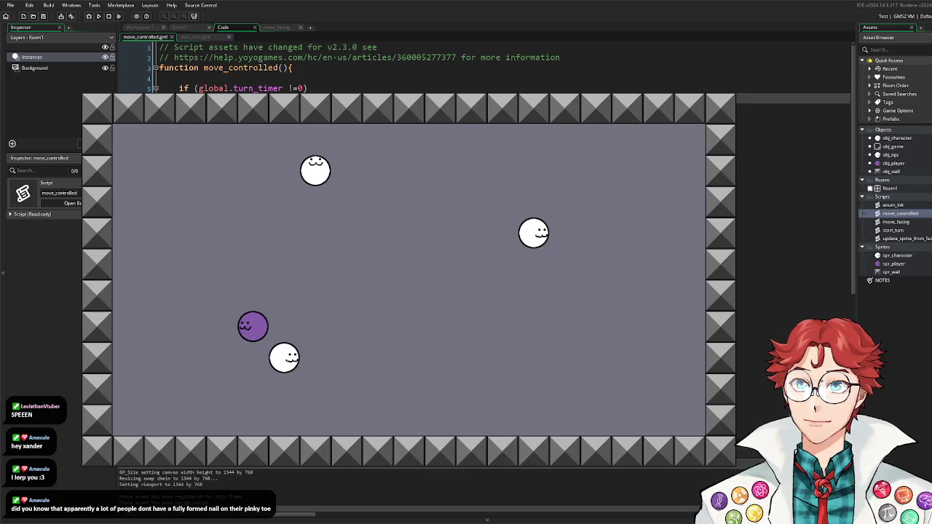
{"action": "key", "text": "Left"}
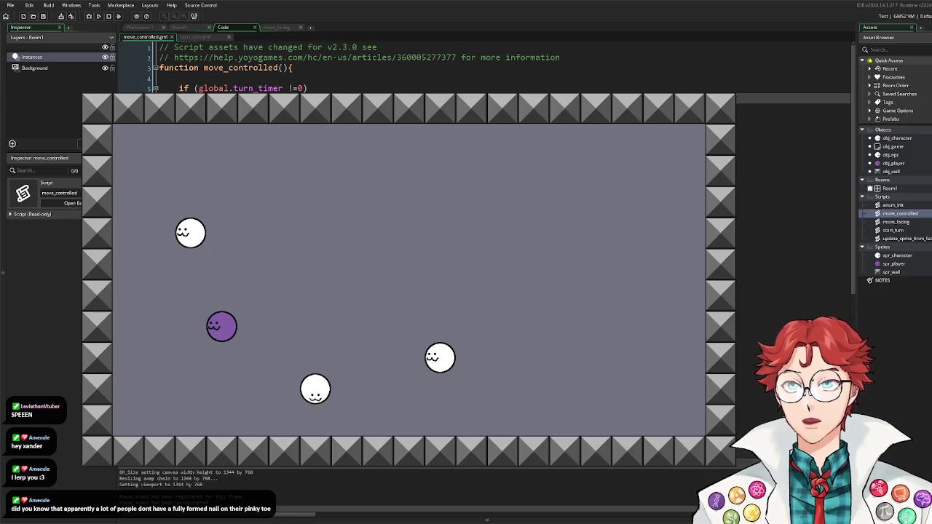
{"action": "key", "text": "Escape"}
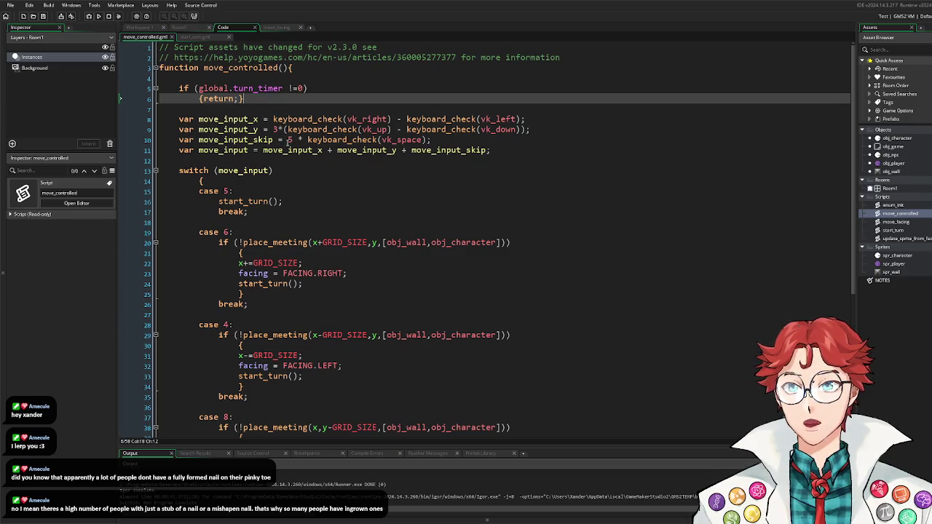
Step: Relabel the right and left cases from 6 and 4 to 1 and -1
{"action": "mouse_move", "coordinate": [288, 129]}
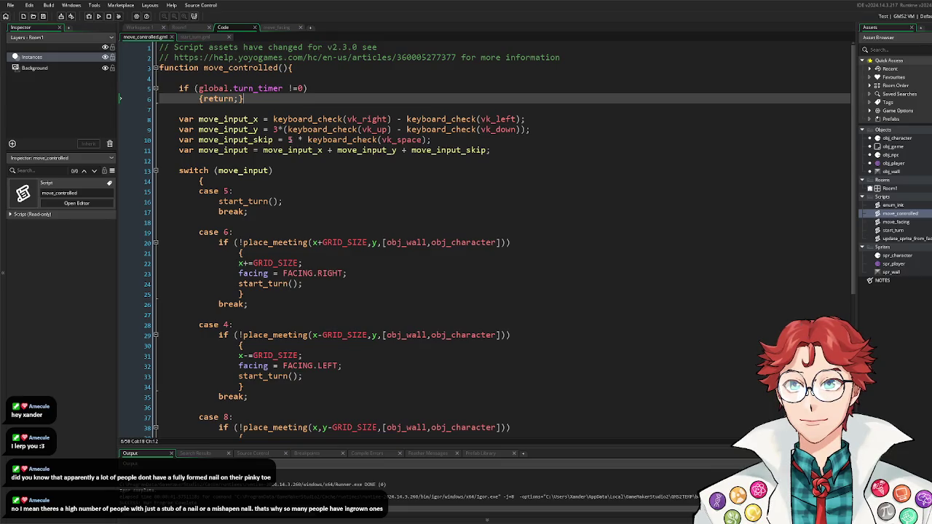
{"action": "left_click", "coordinate": [257, 192]}
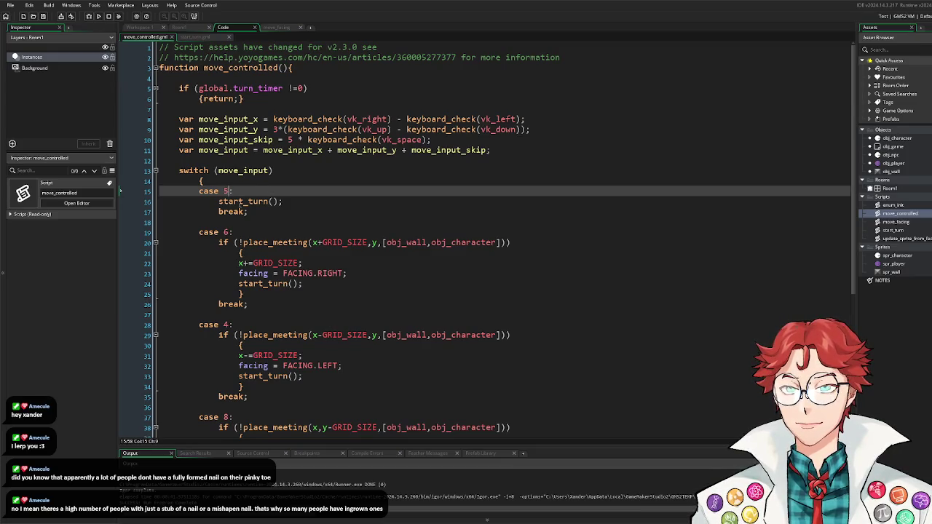
{"action": "left_click", "coordinate": [319, 233]}
{"action": "scroll", "coordinate": [385, 243], "scroll_direction": "down", "scroll_amount": 3}
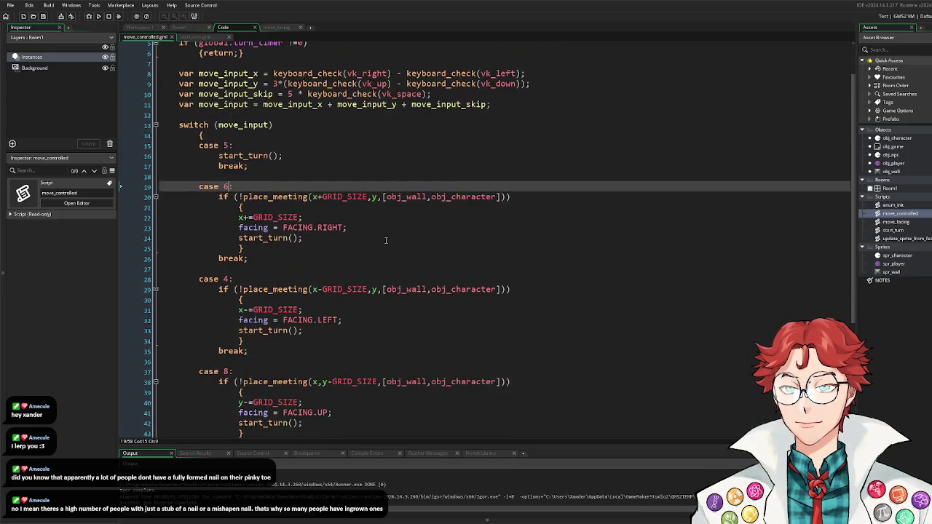
{"action": "type", "text": "1"}
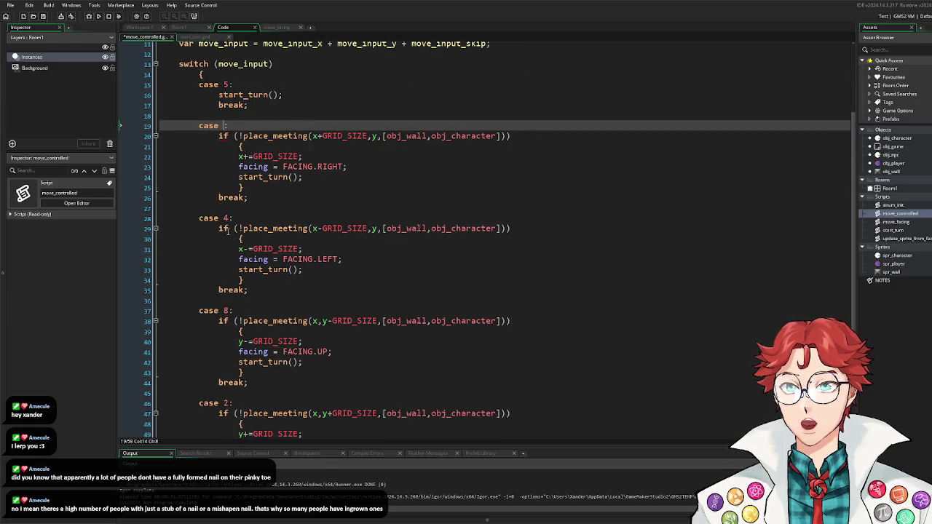
{"action": "left_click", "coordinate": [225, 219]}
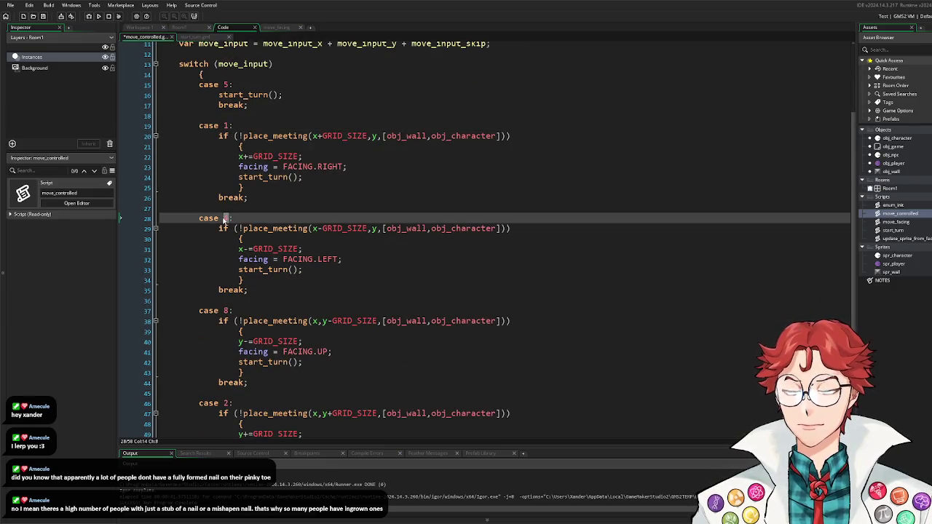
{"action": "type", "text": "-1"}
{"action": "scroll", "coordinate": [224, 226], "scroll_direction": "down", "scroll_amount": 3}
Step: Relabel the up and down cases from 8 and 2 to 3 and -3, then rebuild with F5
{"action": "double_click", "coordinate": [226, 234]}
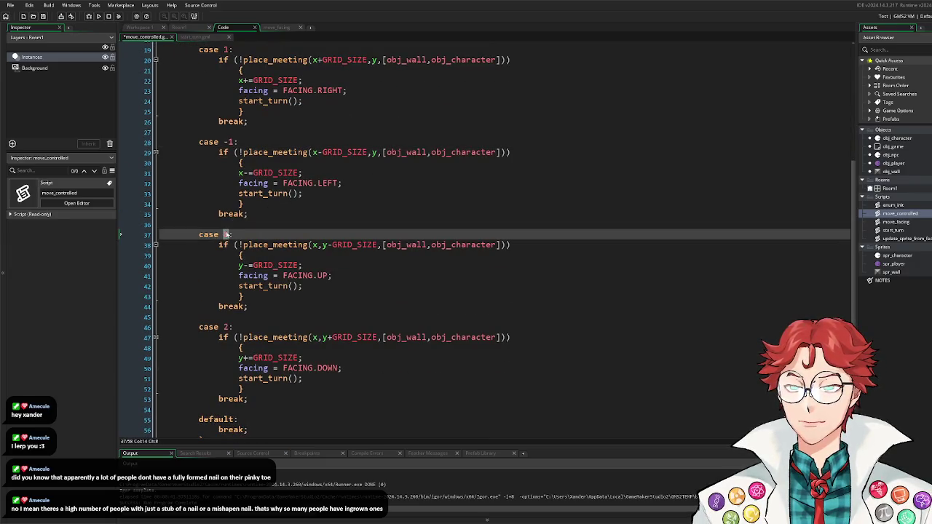
{"action": "type", "text": "3"}
{"action": "scroll", "coordinate": [318, 229], "scroll_direction": "down", "scroll_amount": 2}
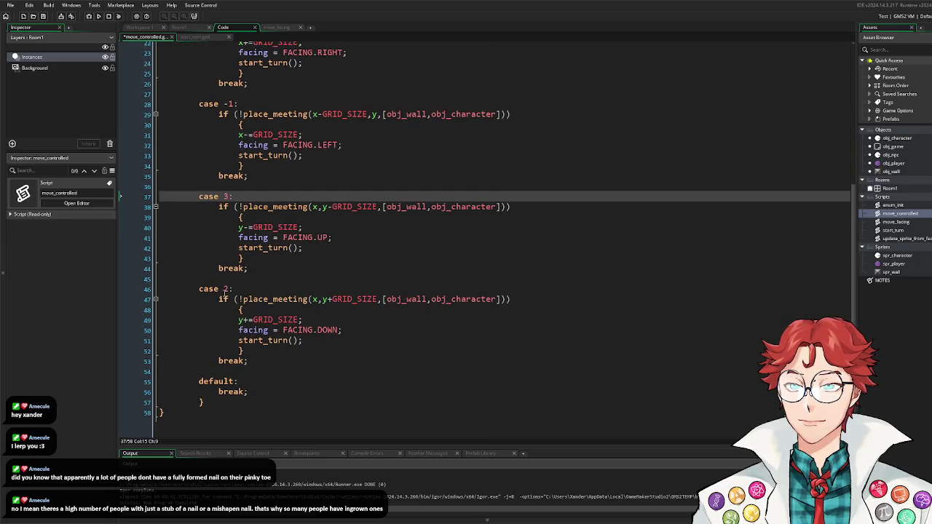
{"action": "double_click", "coordinate": [225, 289]}
{"action": "double_click", "coordinate": [226, 289]}
{"action": "type", "text": "-3"}
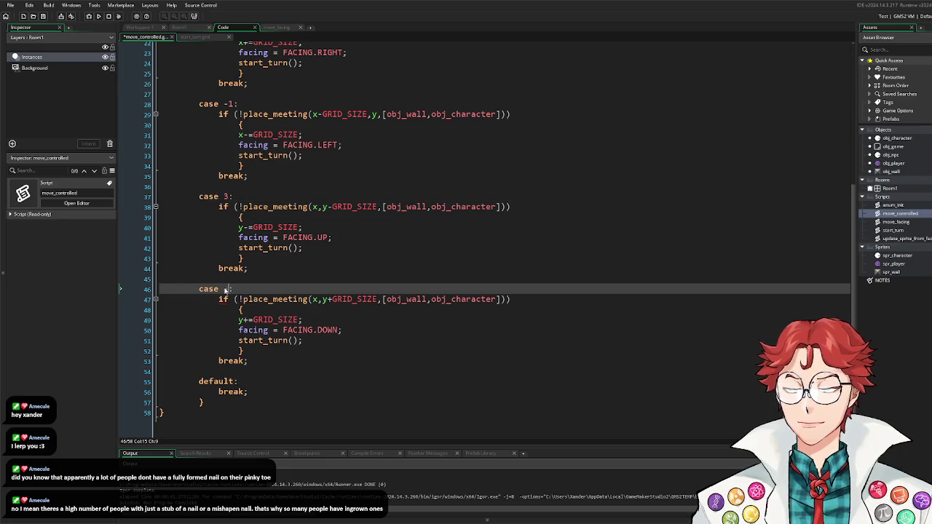
{"action": "scroll", "coordinate": [371, 260], "scroll_direction": "up", "scroll_amount": 3}
{"action": "scroll", "coordinate": [371, 261], "scroll_direction": "up", "scroll_amount": 5}
{"action": "key", "text": "F5"}
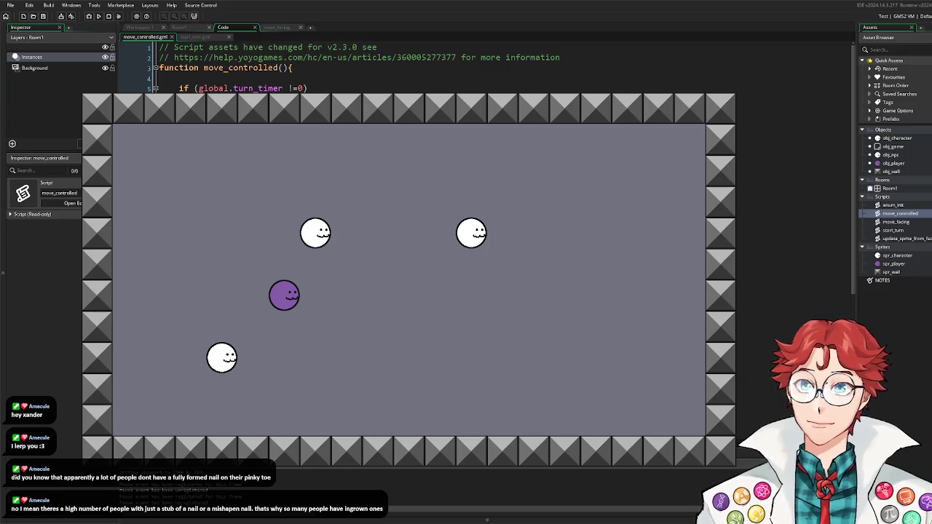
Step: Walk the player cell by cell around the walled room, watching the three NPCs move each turn
{"action": "key", "text": "Left"}
{"action": "key", "text": "Right"}
{"action": "key", "text": "Down"}
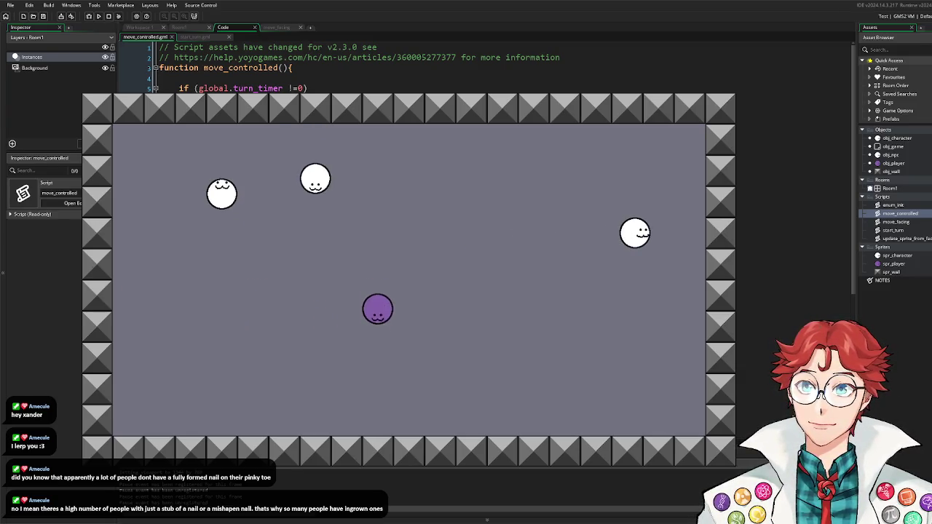
{"action": "key", "text": "Right"}
{"action": "key", "text": "Up"}
{"action": "key", "text": "Left"}
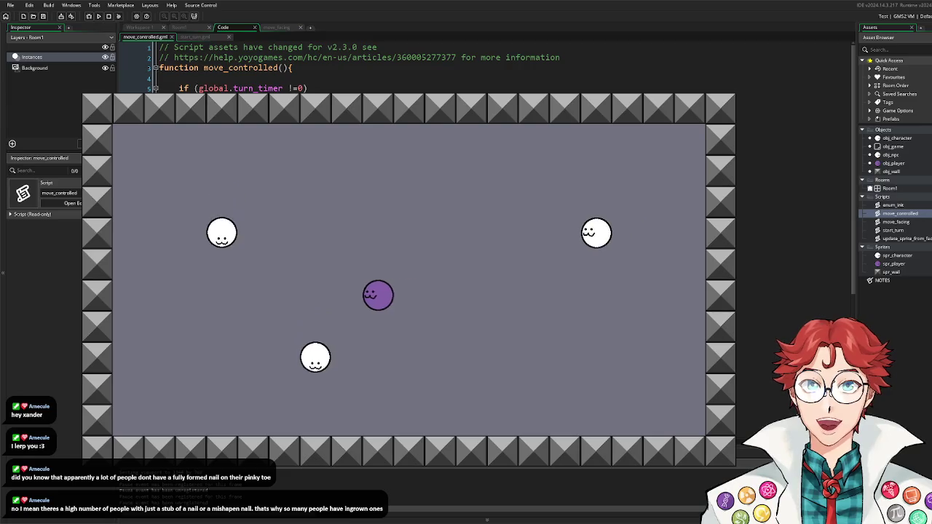
{"action": "key", "text": "Right"}
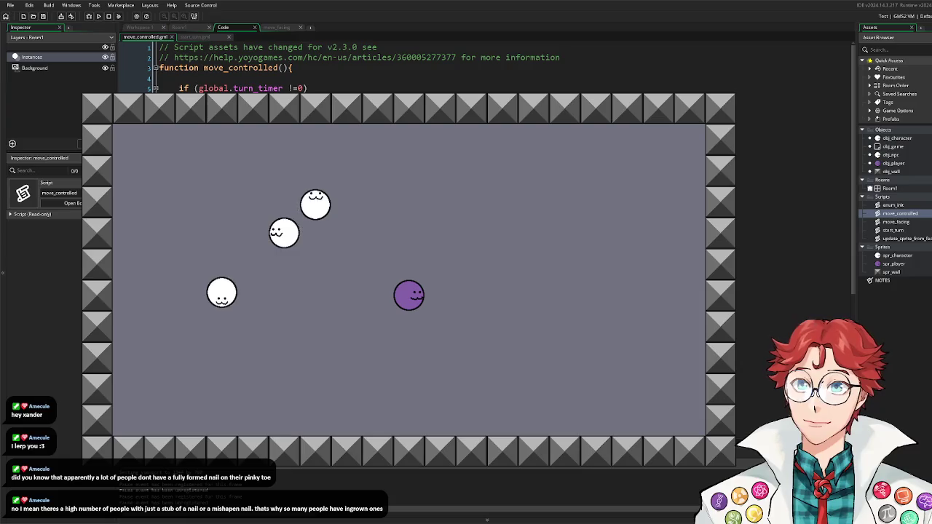
{"action": "key", "text": "Left"}
{"action": "key", "text": "Left"}
{"action": "key", "text": "Up"}
{"action": "key", "text": "Up"}
{"action": "key", "text": "Right"}
{"action": "key", "text": "Right"}
{"action": "key", "text": "Right"}
{"action": "key", "text": "Right"}
{"action": "key", "text": "Down"}
{"action": "key", "text": "Down"}
{"action": "key", "text": "Left"}
{"action": "key", "text": "Left"}
{"action": "key", "text": "Left"}
{"action": "key", "text": "Up"}
{"action": "key", "text": "Up"}
{"action": "key", "text": "Up"}
{"action": "key", "text": "Right"}
{"action": "key", "text": "Right"}
{"action": "key", "text": "Right"}
{"action": "key", "text": "Down"}
{"action": "key", "text": "Down"}
{"action": "key", "text": "Down"}
{"action": "key", "text": "Left"}
{"action": "key", "text": "Up"}
{"action": "key", "text": "Left"}
{"action": "key", "text": "Left"}
{"action": "key", "text": "Down"}
{"action": "key", "text": "Down"}
{"action": "key", "text": "Right"}
{"action": "key", "text": "Right"}
{"action": "key", "text": "Right"}
{"action": "key", "text": "Up"}
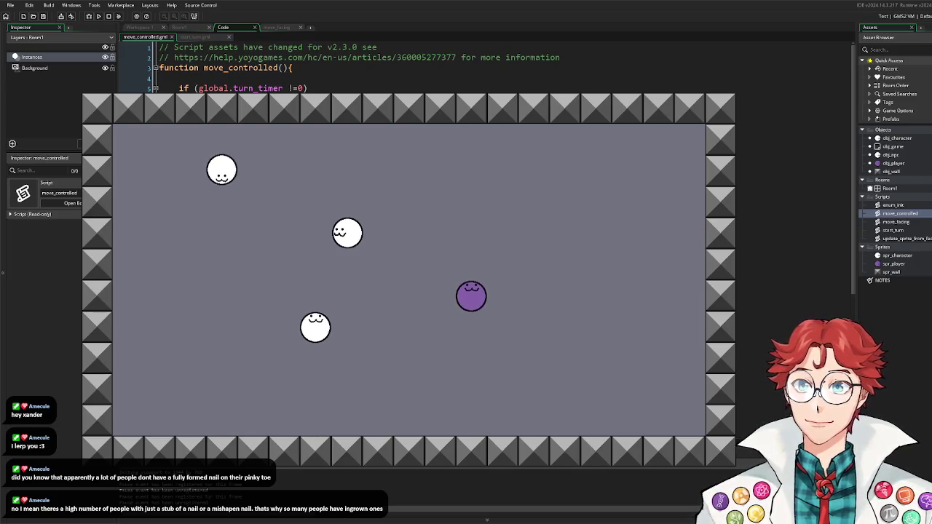
{"action": "key", "text": "Right"}
{"action": "key", "text": "Right"}
{"action": "key", "text": "Up"}
{"action": "key", "text": "Up"}
{"action": "key", "text": "Left"}
{"action": "key", "text": "Left"}
{"action": "key", "text": "Left"}
{"action": "key", "text": "Left"}
{"action": "key", "text": "Left"}
{"action": "key", "text": "Left"}
{"action": "key", "text": "Down"}
{"action": "key", "text": "Down"}
{"action": "key", "text": "Down"}
{"action": "key", "text": "Right"}
{"action": "key", "text": "Down"}
{"action": "key", "text": "Up"}
{"action": "key", "text": "Up"}
{"action": "key", "text": "Up"}
{"action": "key", "text": "Up"}
{"action": "key", "text": "Up"}
{"action": "key", "text": "Right"}
{"action": "key", "text": "Right"}
{"action": "key", "text": "Down"}
{"action": "key", "text": "Down"}
{"action": "key", "text": "Down"}
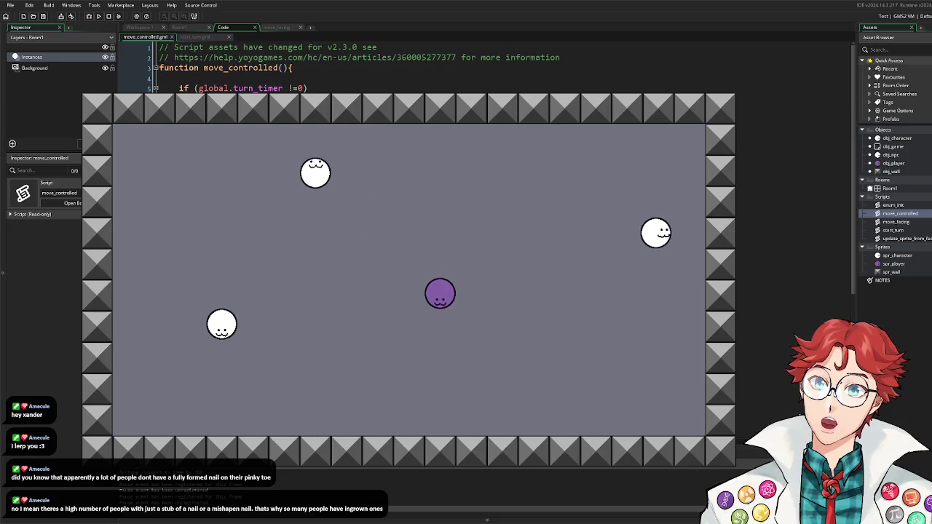
{"action": "key", "text": "Left"}
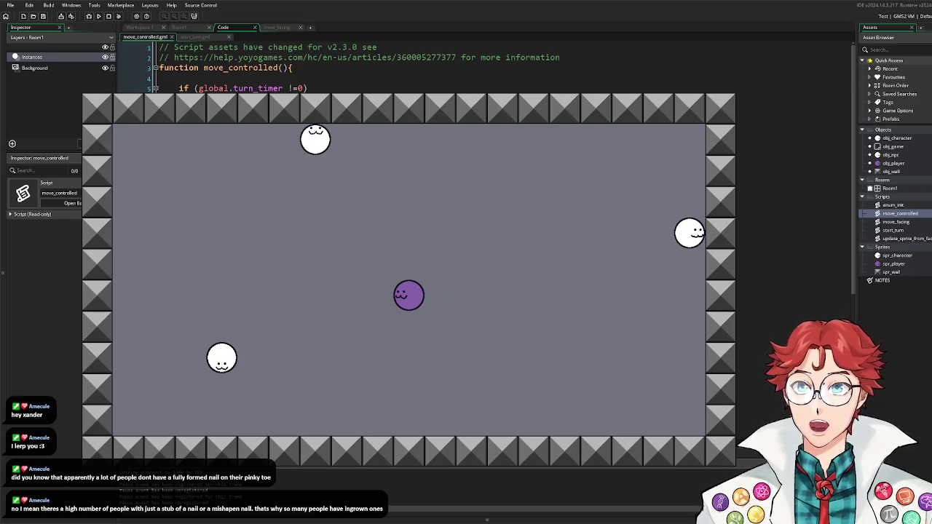
{"action": "key", "text": "Up"}
{"action": "key", "text": "Up"}
{"action": "key", "text": "Up"}
{"action": "key", "text": "Up"}
{"action": "key", "text": "Right"}
{"action": "key", "text": "Right"}
{"action": "key", "text": "Right"}
{"action": "key", "text": "Right"}
{"action": "key", "text": "Down"}
{"action": "key", "text": "Down"}
{"action": "key", "text": "Down"}
{"action": "key", "text": "Down"}
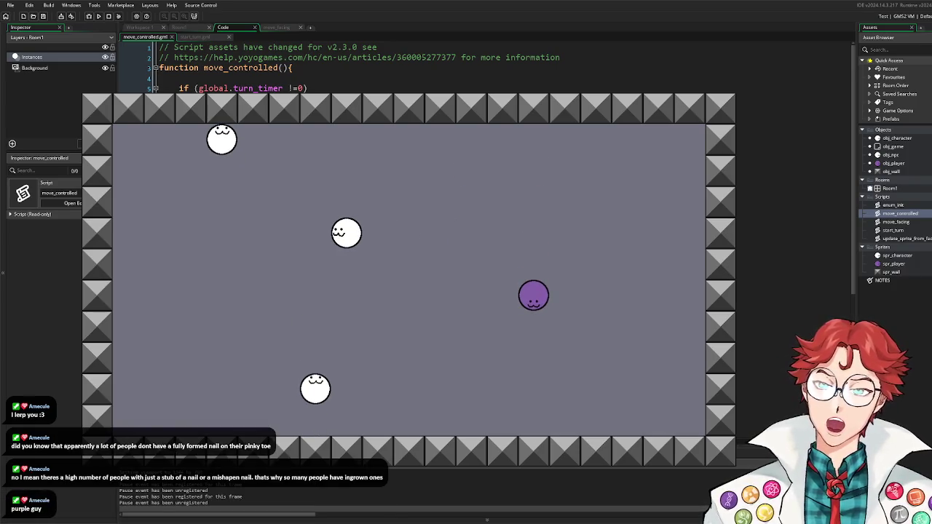
{"action": "key", "text": "Left"}
{"action": "key", "text": "Left"}
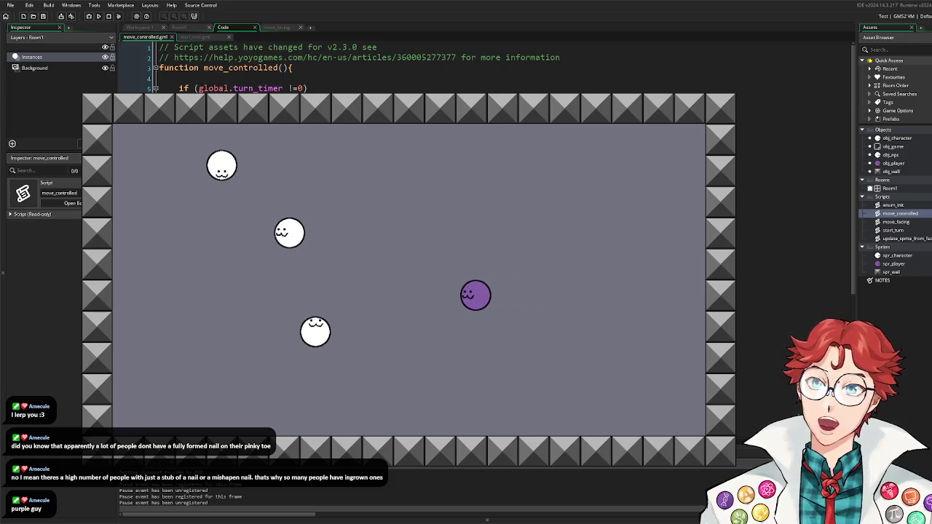
{"action": "key", "text": "Left"}
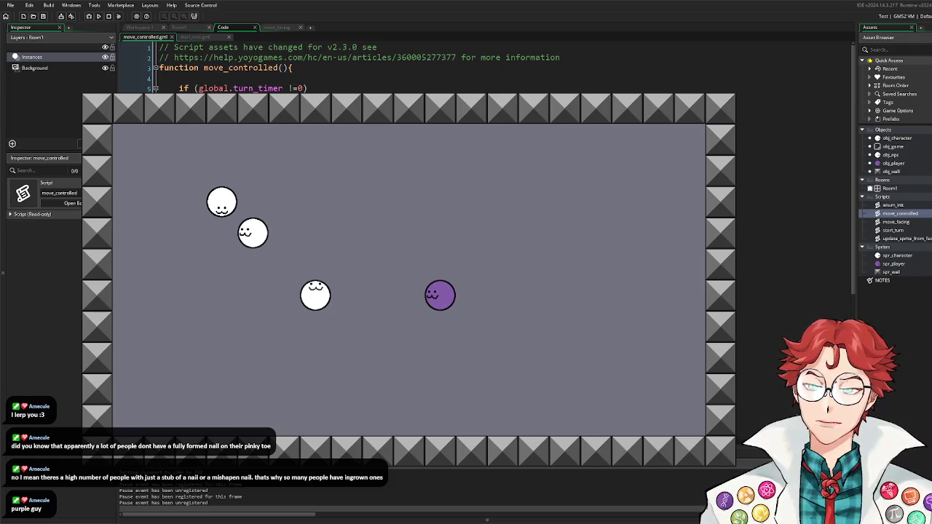
{"action": "key", "text": "Left"}
{"action": "key", "text": "Left"}
{"action": "key", "text": "Left"}
{"action": "key", "text": "Left"}
{"action": "key", "text": "Up"}
{"action": "key", "text": "Up"}
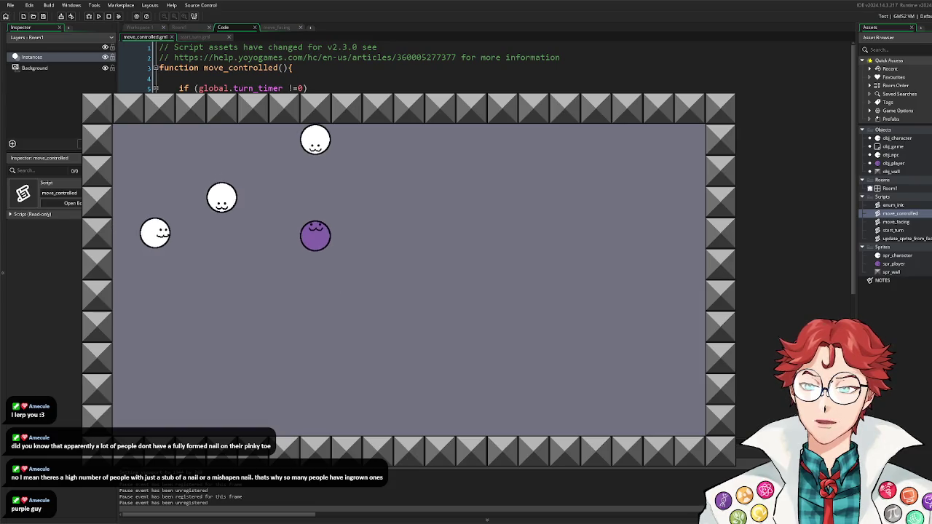
{"action": "key", "text": "Left"}
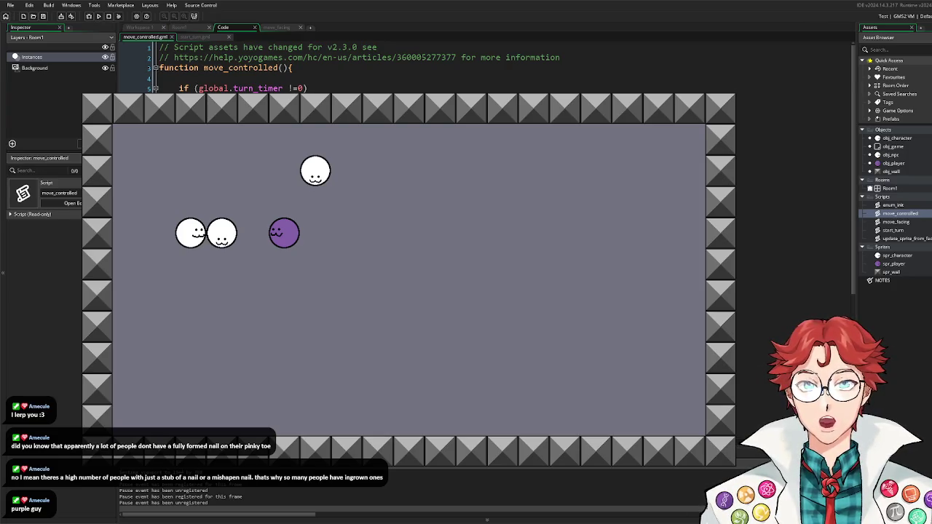
Step: Take several more turns, including moving into an NPC's cell, then stop the game with Escape
{"action": "key", "text": "Down"}
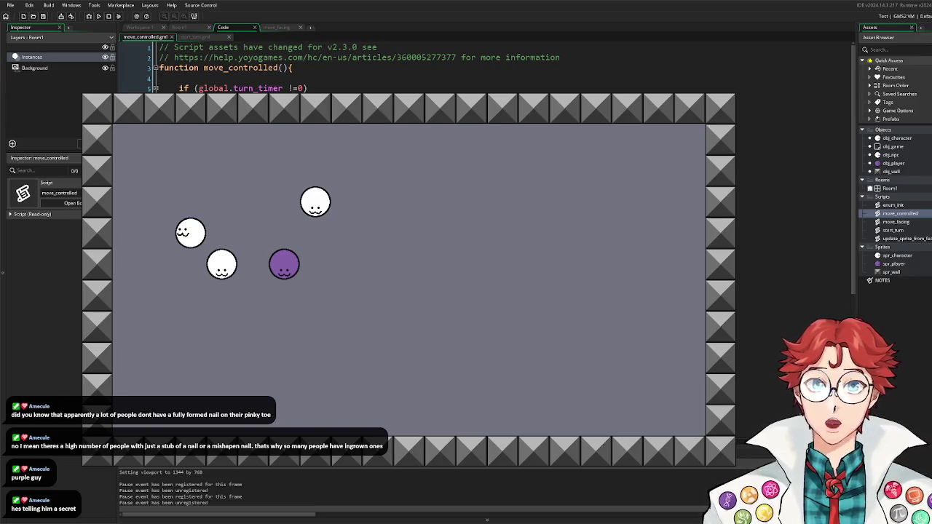
{"action": "key", "text": "Right"}
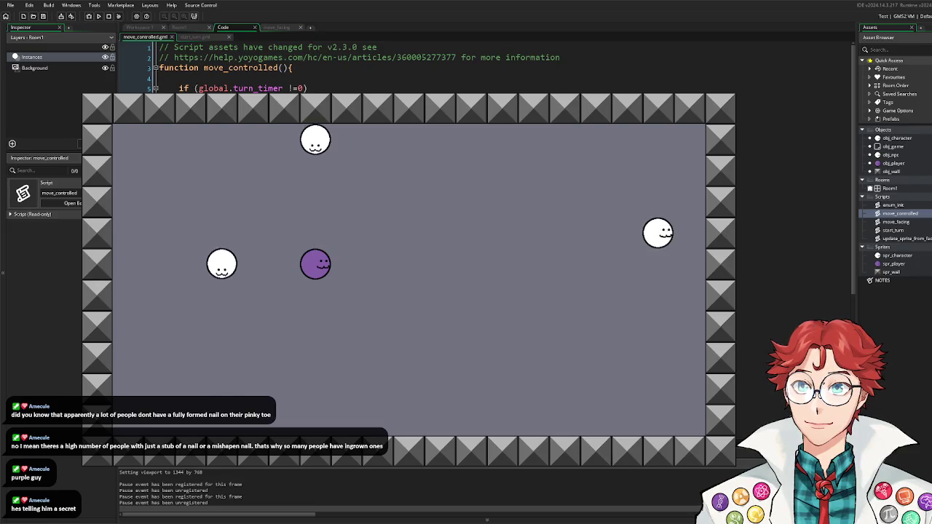
{"action": "key", "text": "Right"}
{"action": "key", "text": "Up"}
{"action": "key", "text": "Right"}
{"action": "key", "text": "Down"}
{"action": "key", "text": "Left"}
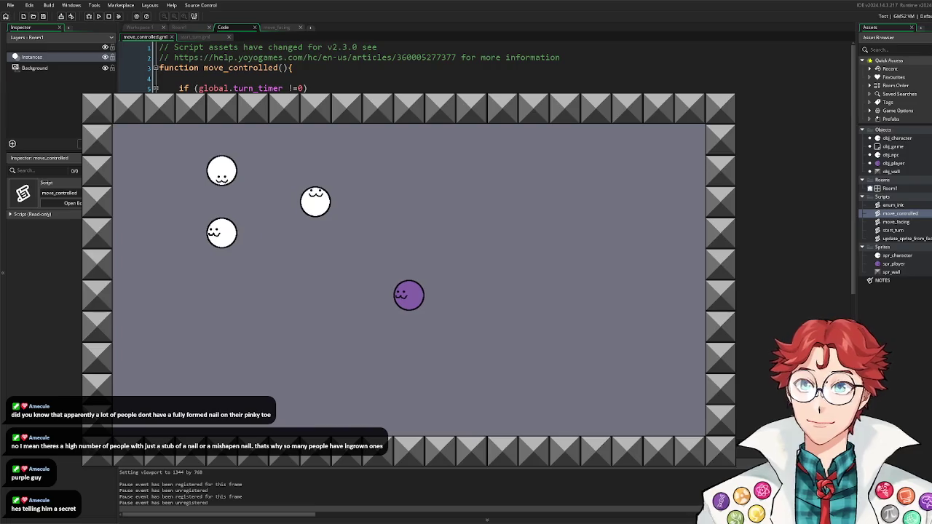
{"action": "key", "text": "Escape"}
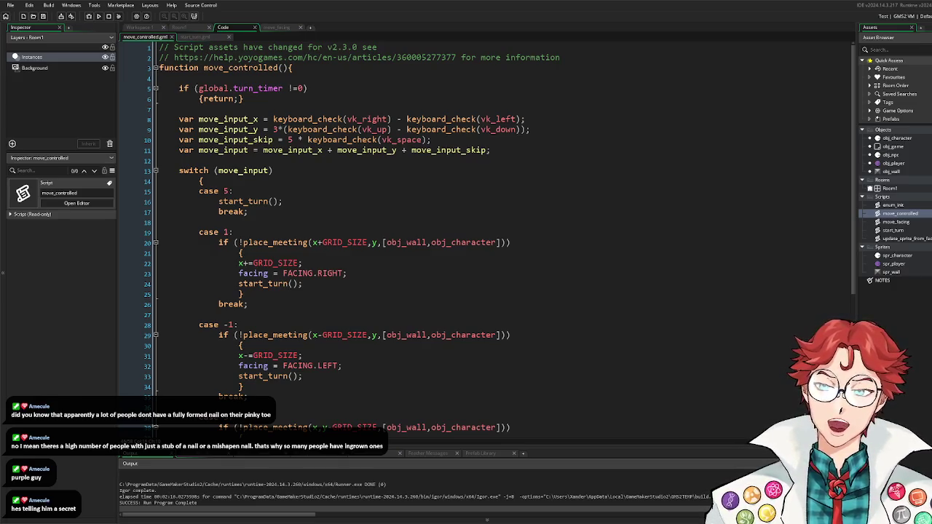
Step: Open the NOTES file and add blank lines below its fourth note
{"action": "double_click", "coordinate": [882, 281]}
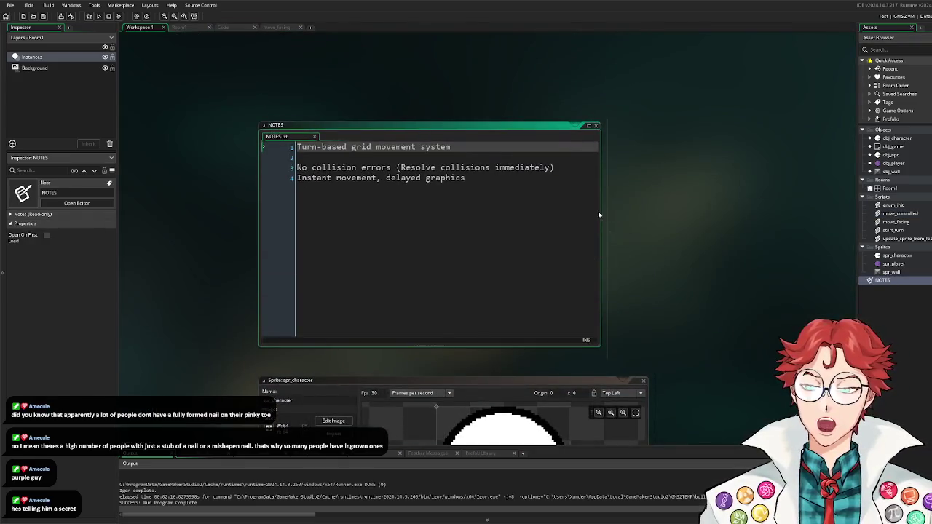
{"action": "left_click", "coordinate": [570, 168]}
{"action": "left_click", "coordinate": [570, 184]}
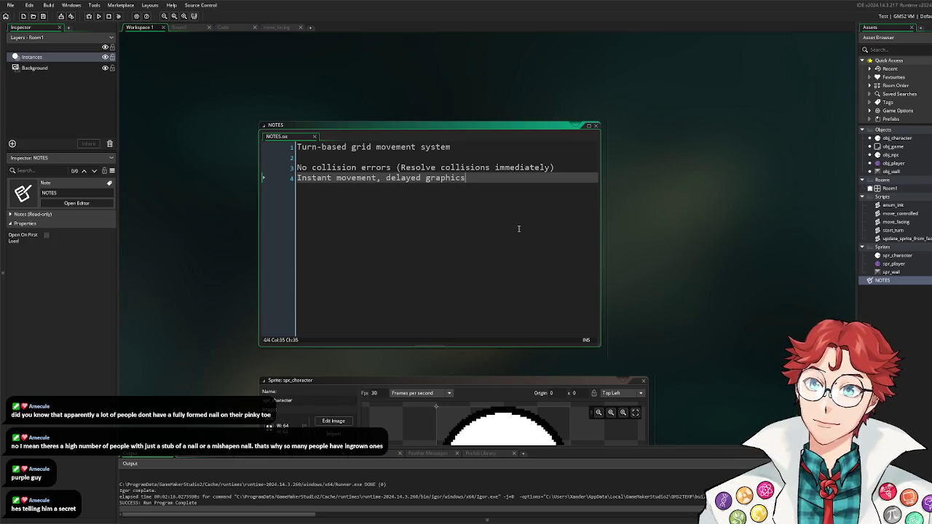
{"action": "key", "text": "Return"}
{"action": "key", "text": "Return"}
{"action": "key", "text": "Return"}
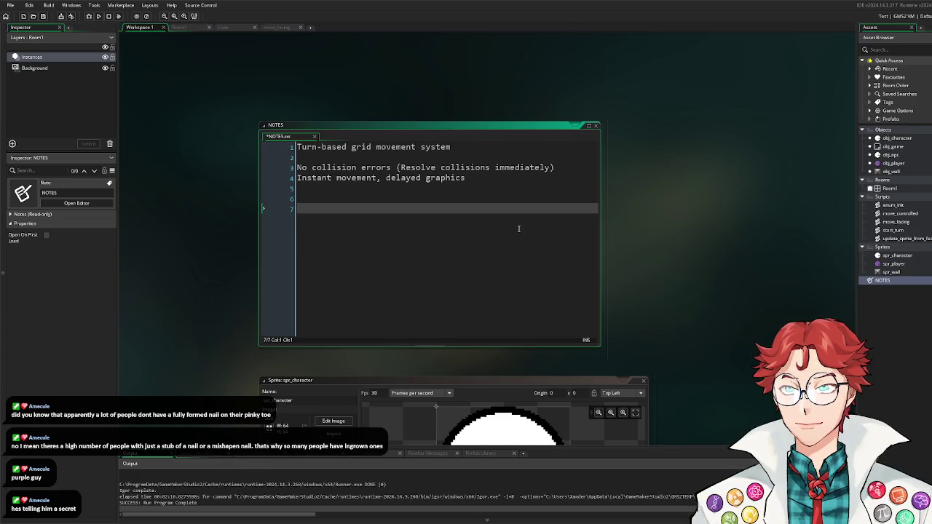
Step: Write 'Fix turn priority' on line 7 of NOTES and save the file
{"action": "type", "text": "Fi"}
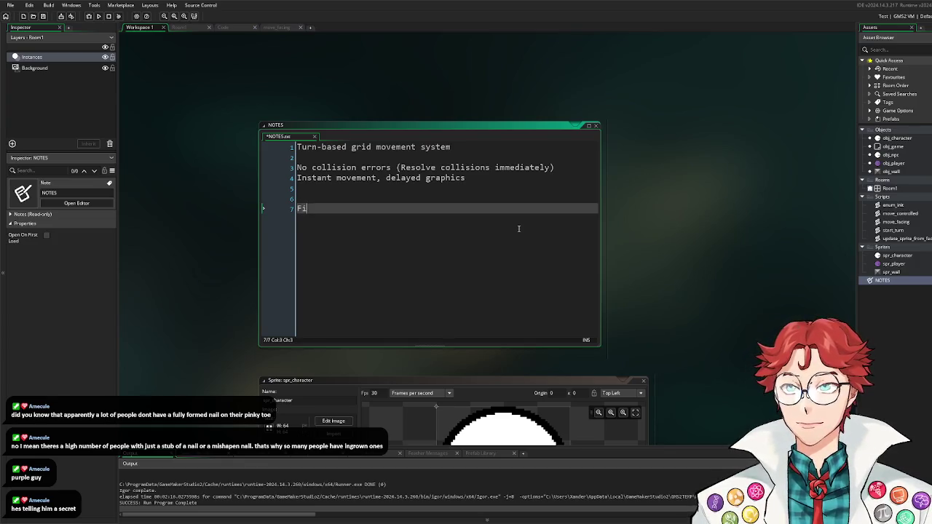
{"action": "type", "text": "x turn prioi"}
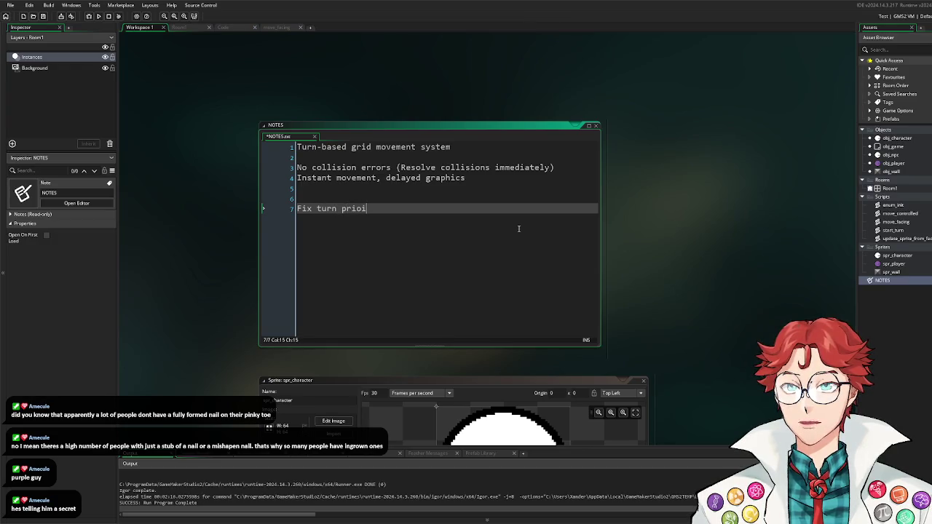
{"action": "type", "text": "rity"}
{"action": "key", "text": "Return"}
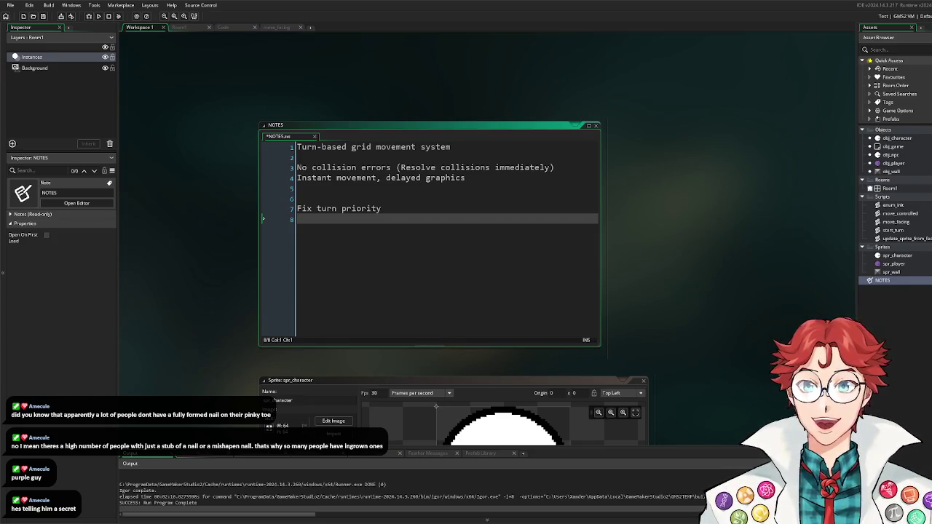
{"action": "left_click", "coordinate": [755, 304]}
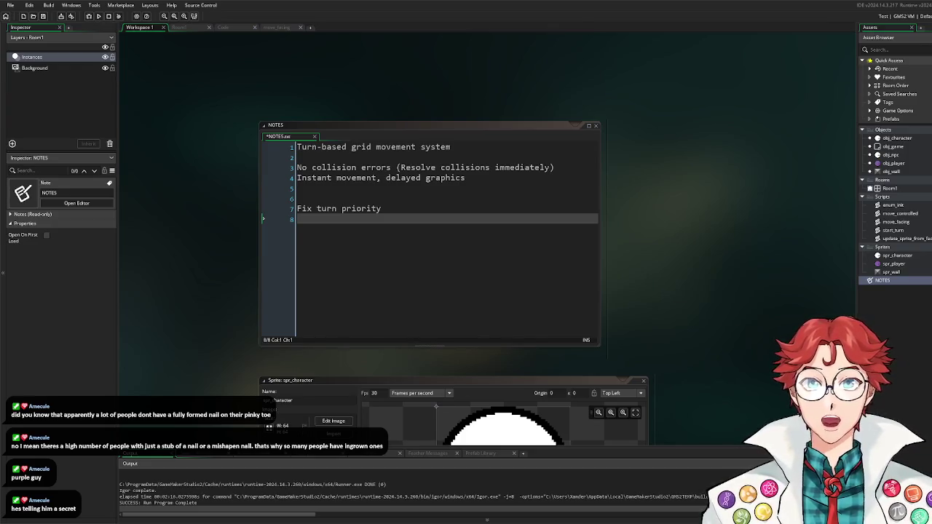
{"action": "left_click", "coordinate": [43, 16]}
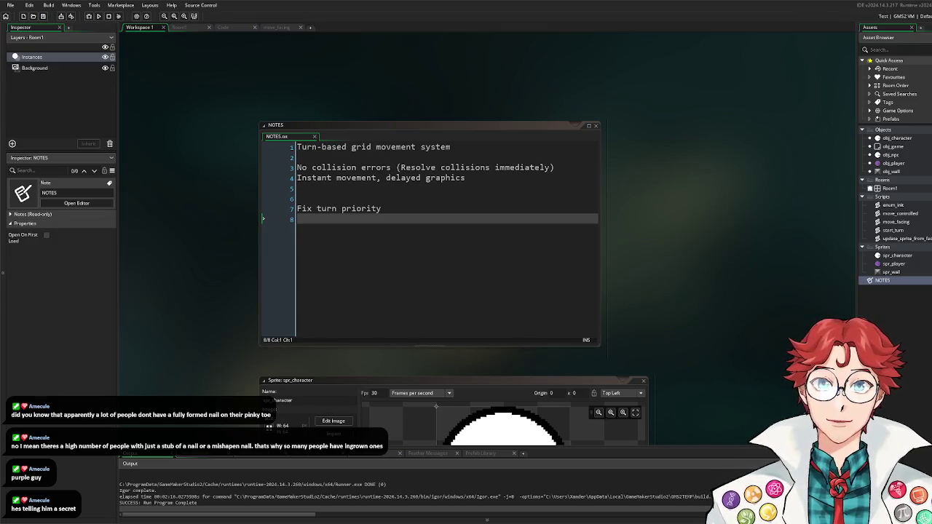